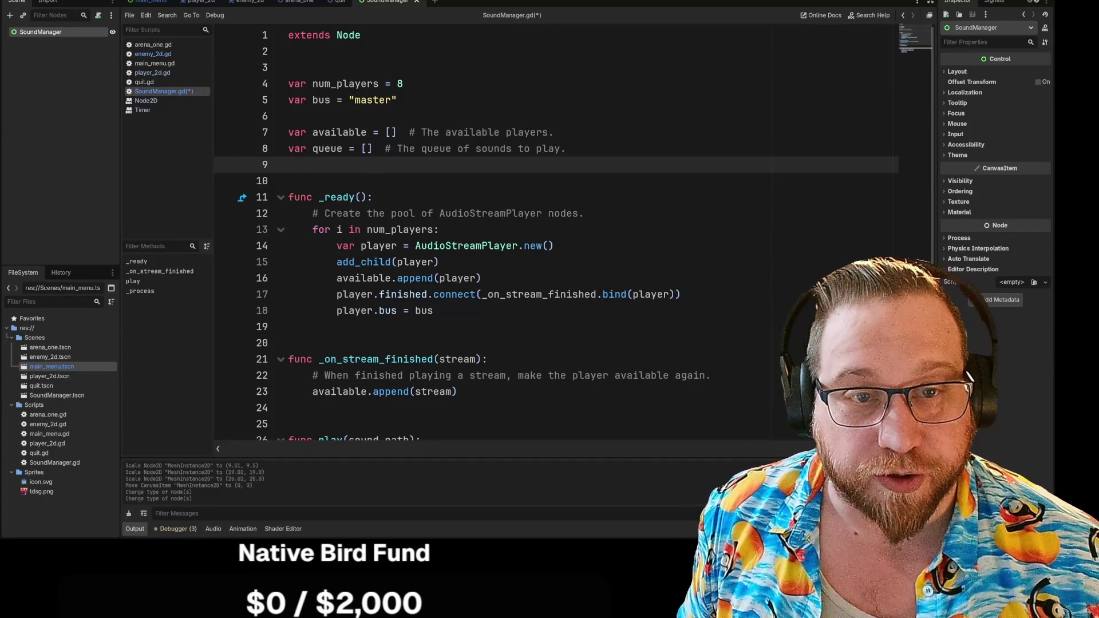
Delete the extra blank line 3 and the 'var num_players = 8' declaration from SoundManager.gd
left_click(289, 67)
key("BackSpace")
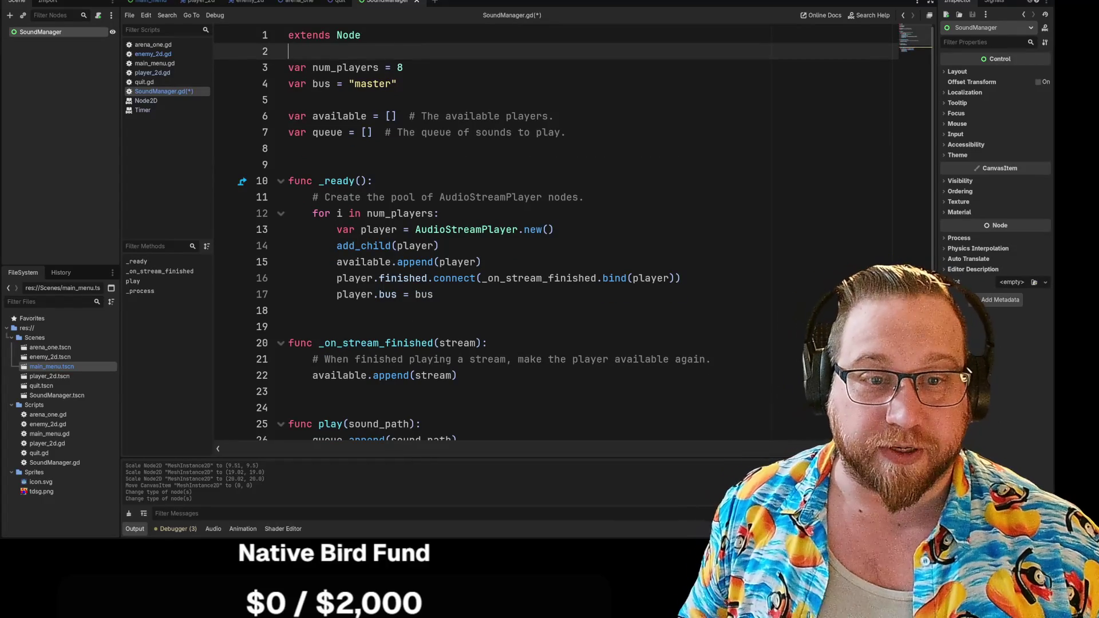
left_click_drag(289, 164, 342, 181)
left_click(289, 164)
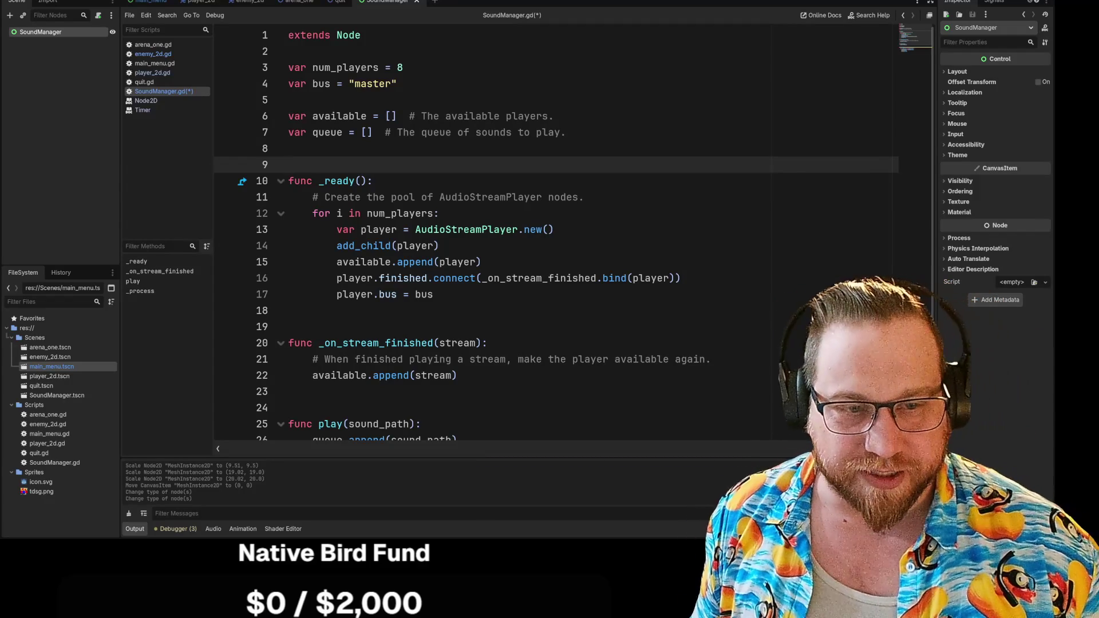
left_click(483, 261)
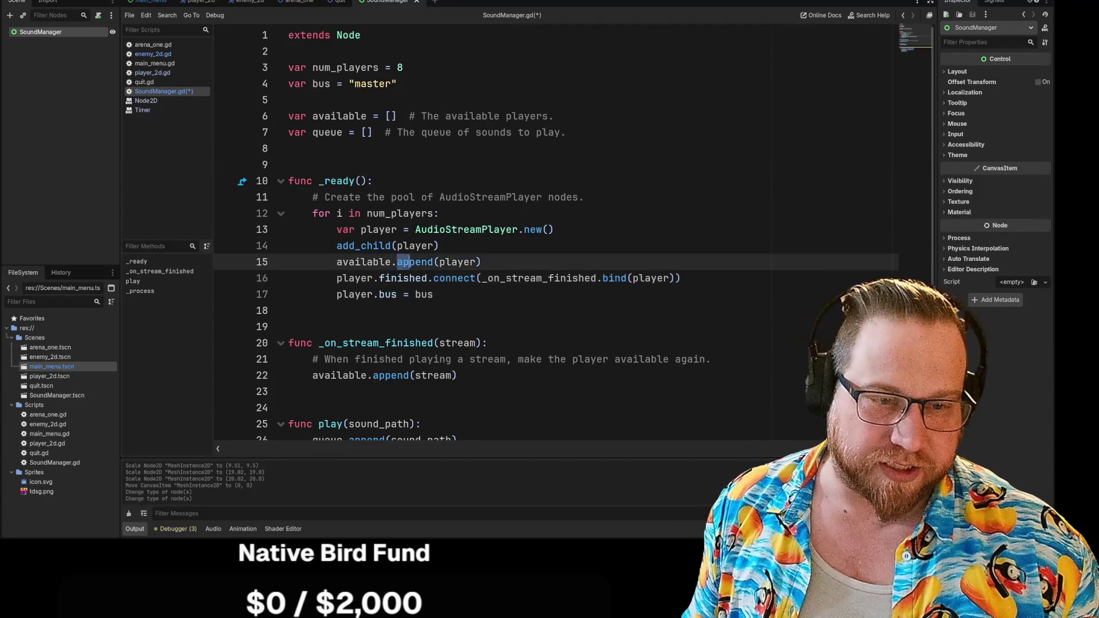
left_click(269, 60)
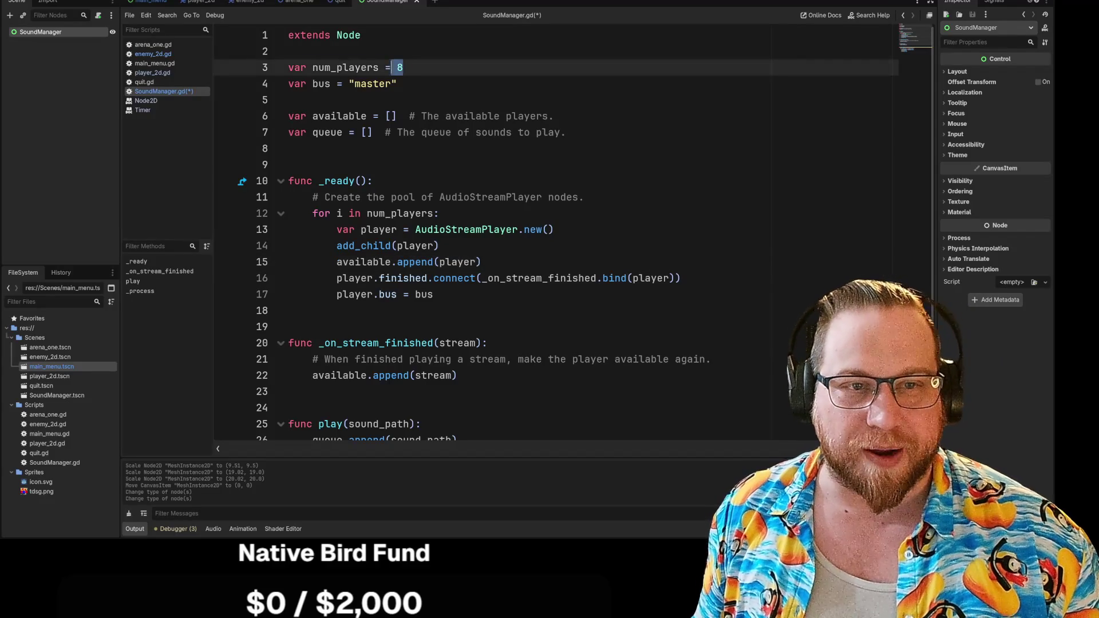
key("Delete")
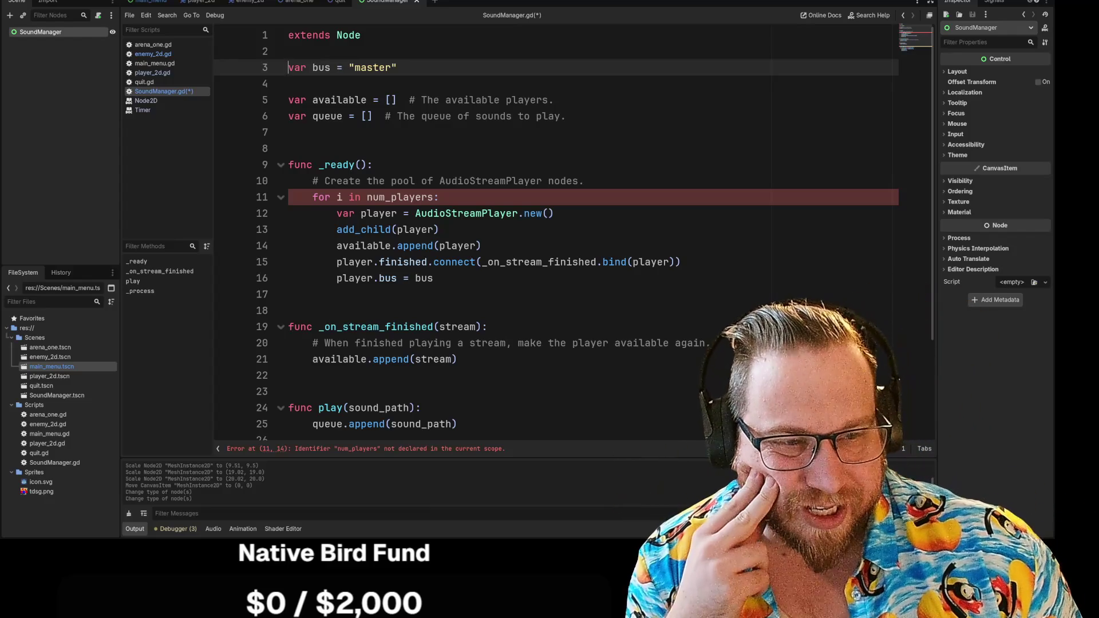
Delete the AudioStreamPlayer pool loop and its leftover empty line from func _ready()
left_click(554, 213)
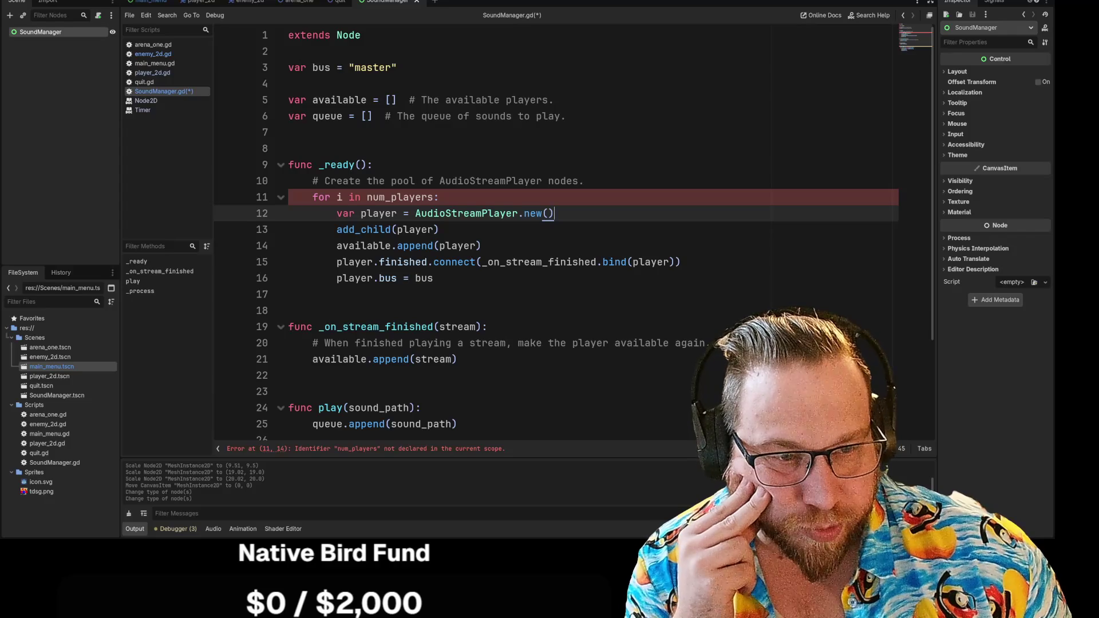
left_click(415, 246)
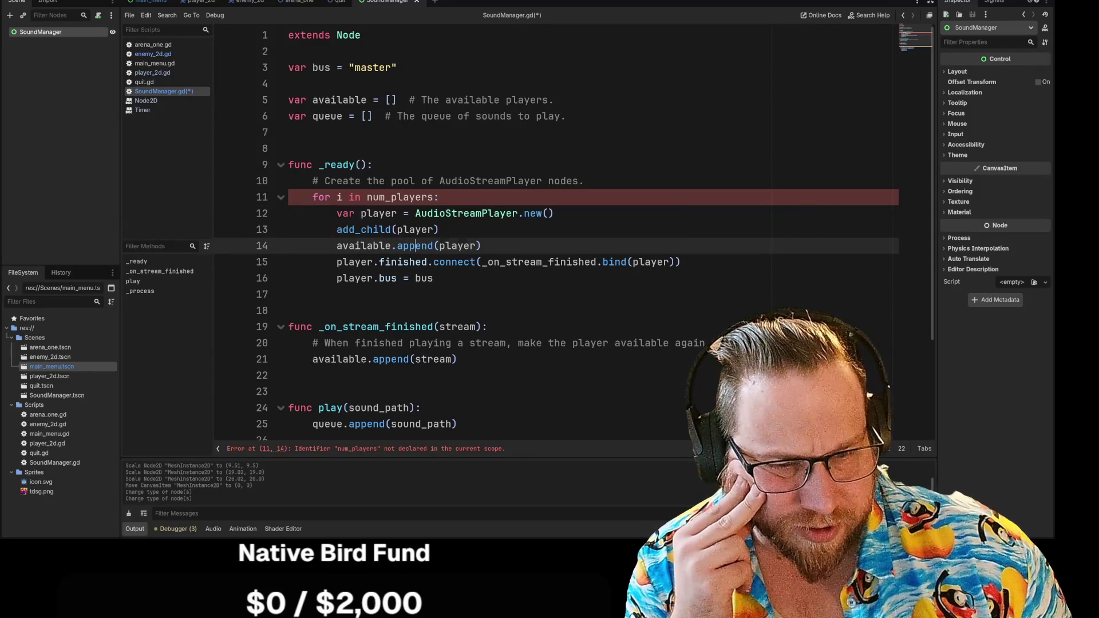
left_click(452, 262)
left_click(629, 261)
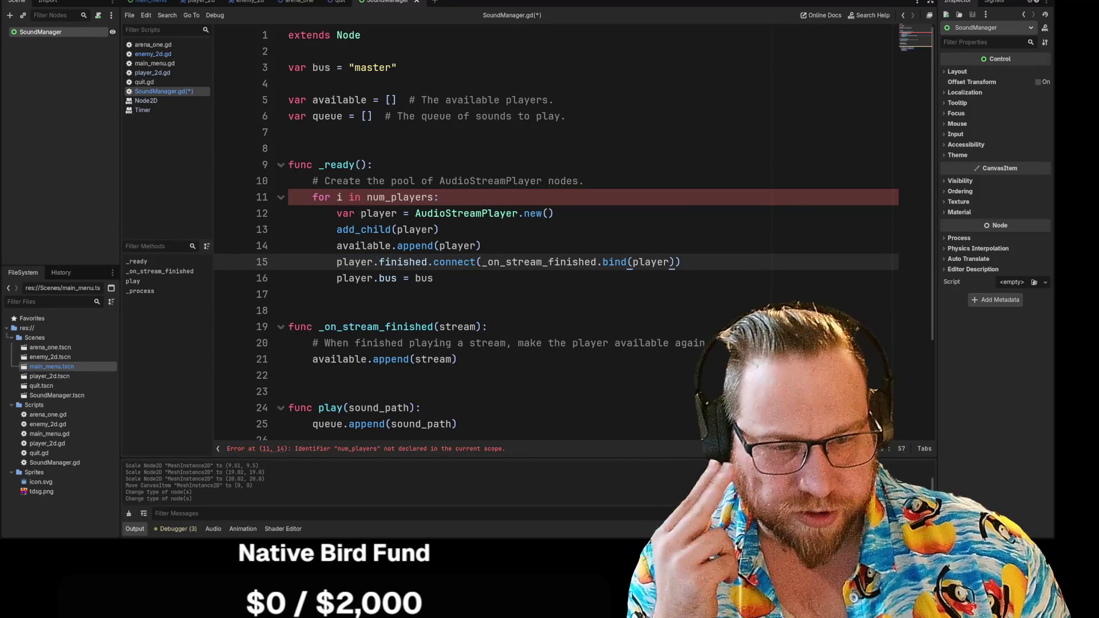
mouse_move(434, 278)
left_mouse_down()
mouse_move(344, 275)
mouse_move(309, 197)
mouse_move(279, 167)
mouse_move(324, 229)
mouse_move(321, 262)
mouse_move(290, 197)
left_mouse_up()
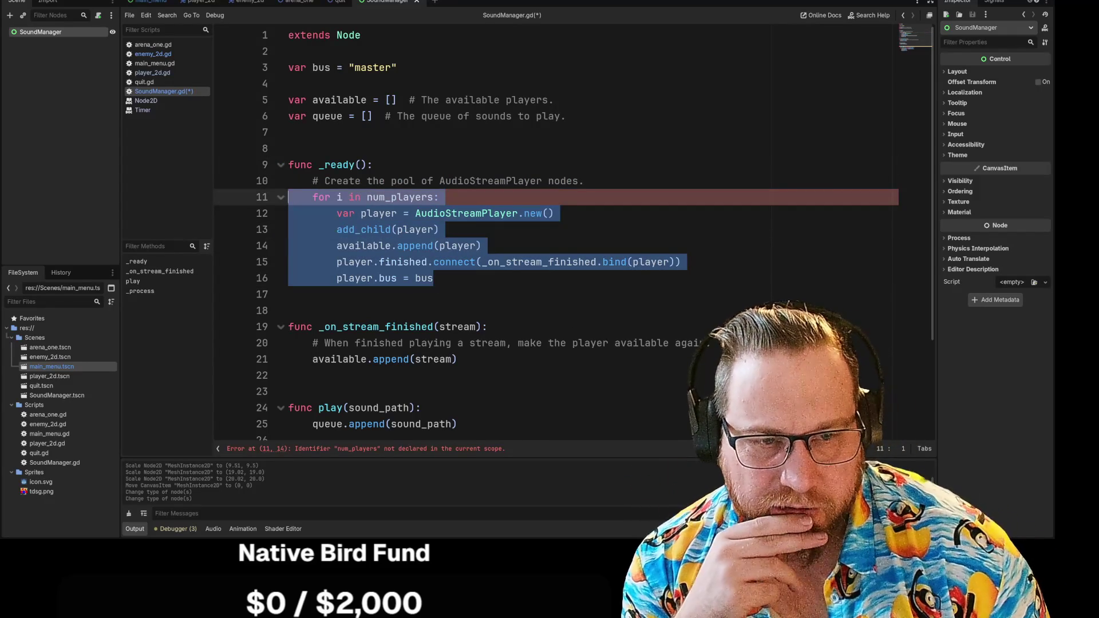
key("BackSpace")
key("BackSpace")
key("BackSpace")
key("BackSpace")
key("BackSpace")
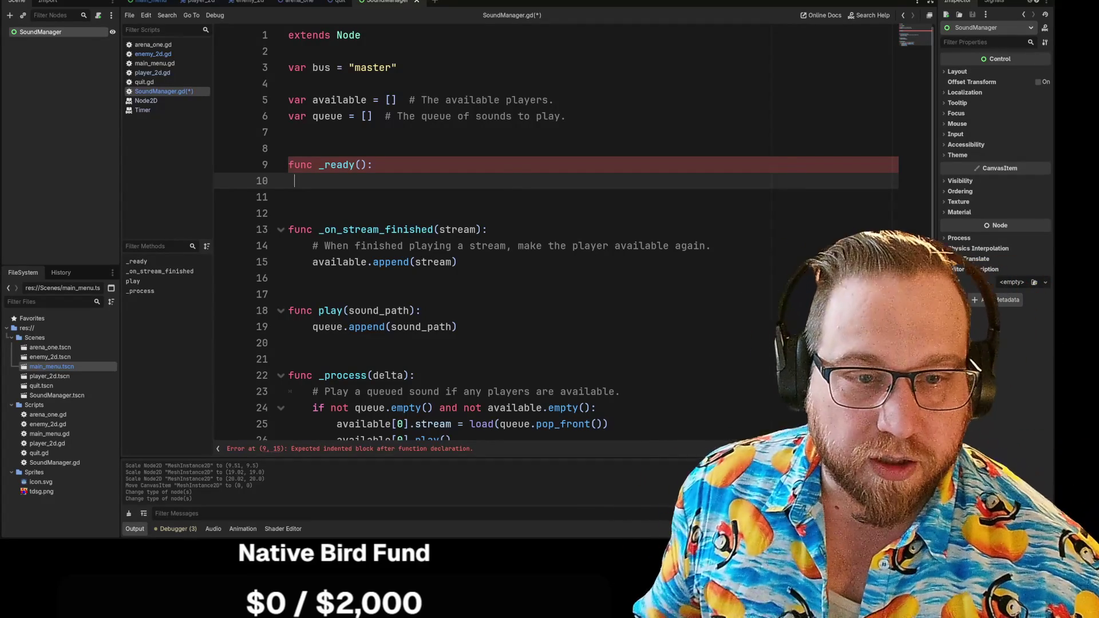
key("BackSpace")
key("BackSpace")
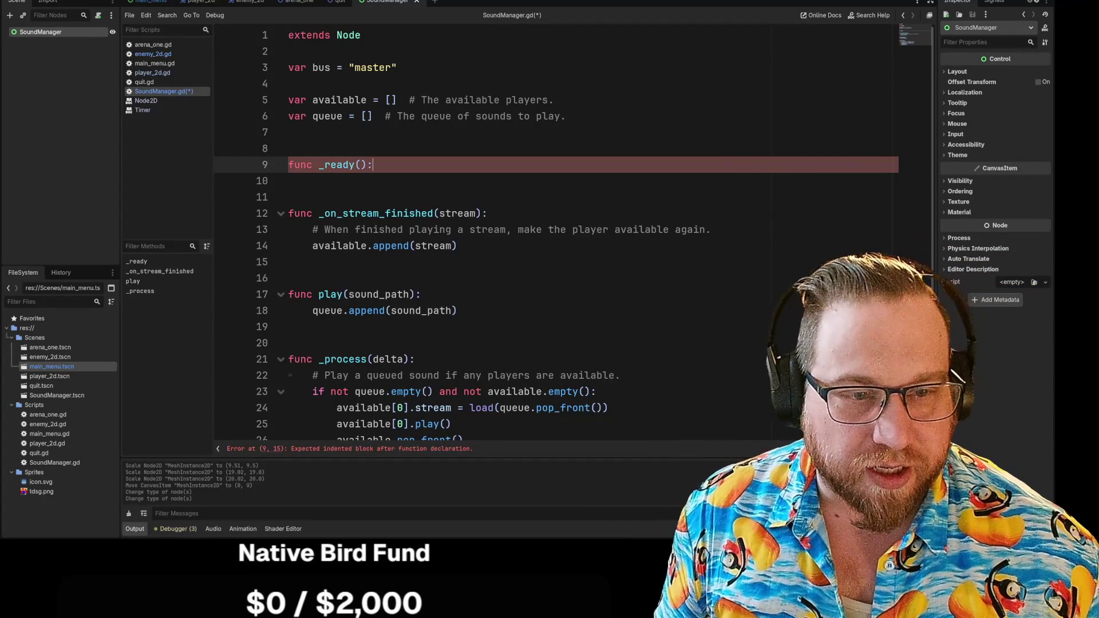
Add an indented 'pass' line under func _ready()
left_click(312, 245)
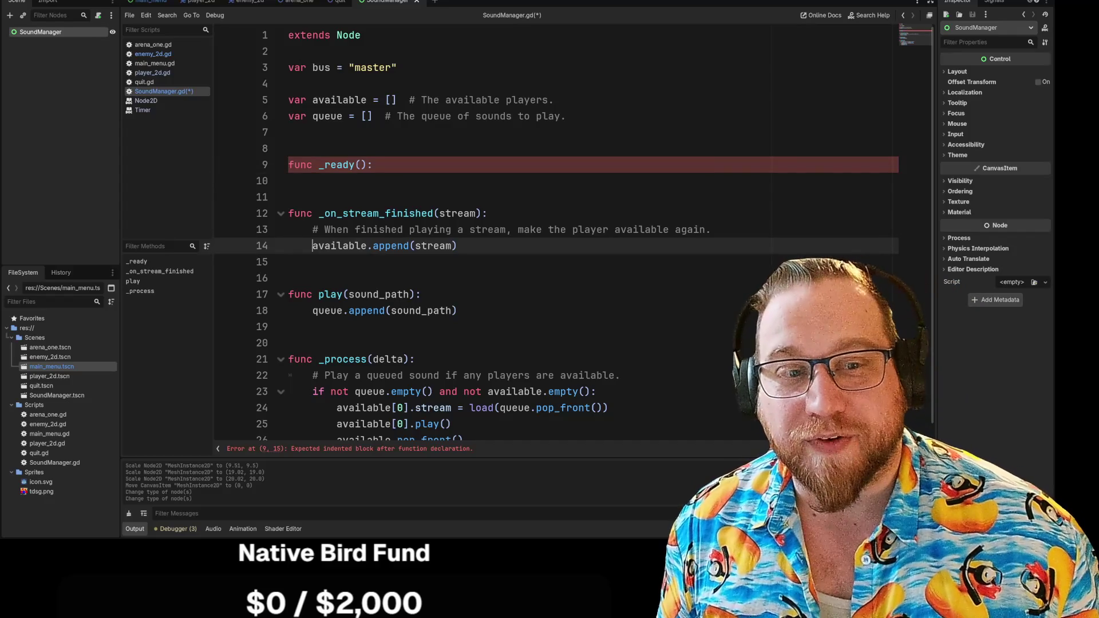
left_click(289, 181)
key("Tab")
type("pass")
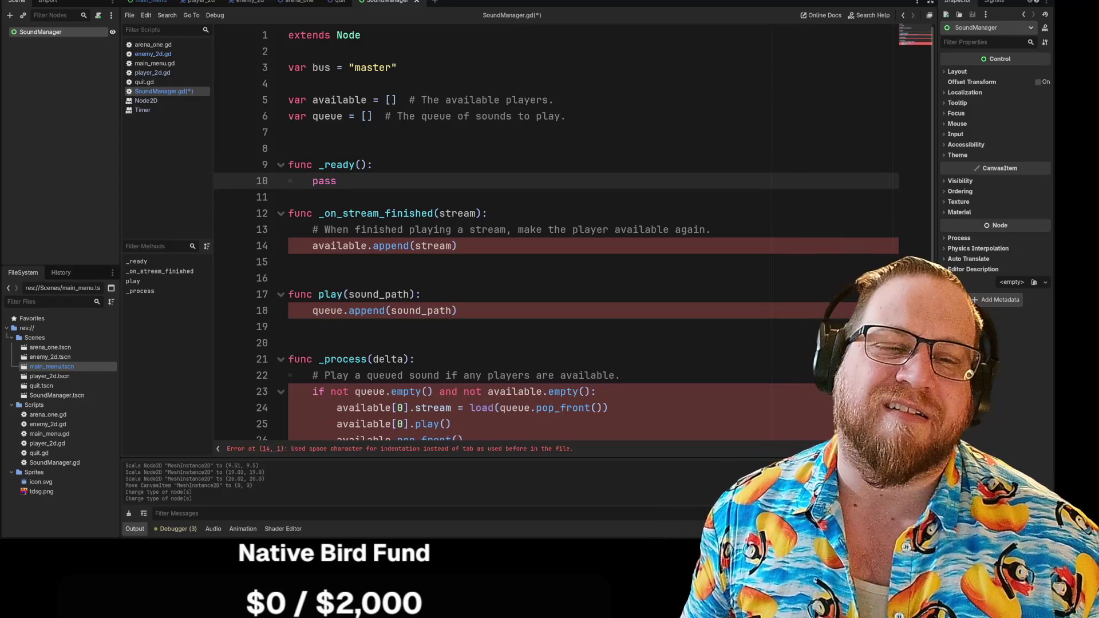
Replace the space indentation on lines 14 and 18 with tabs
left_click_drag(312, 246, 276, 247)
key("Tab")
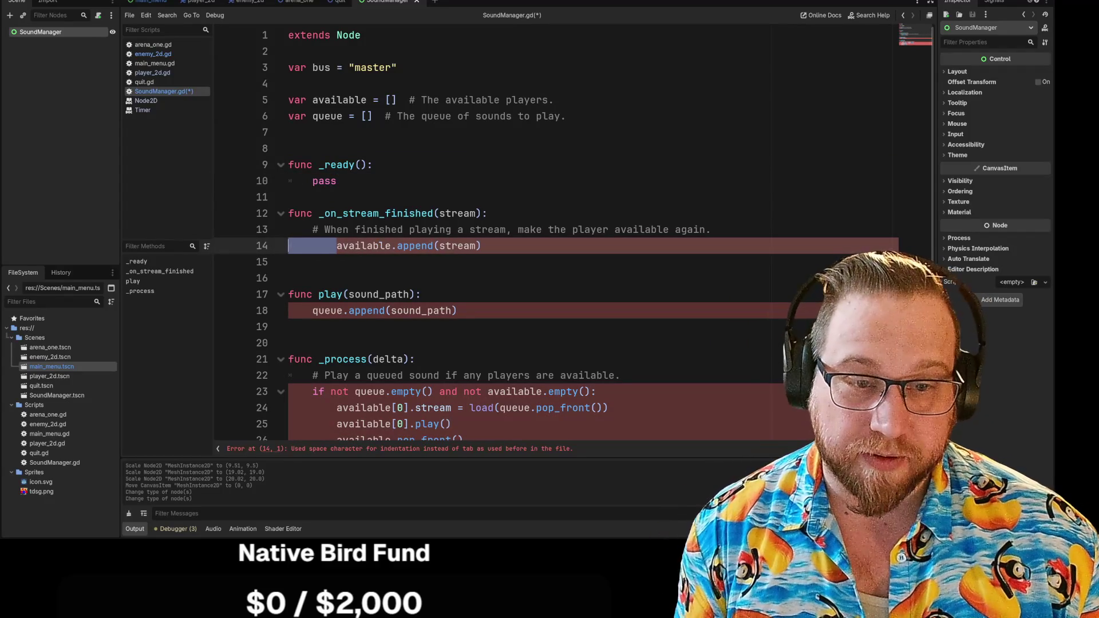
left_click(289, 262)
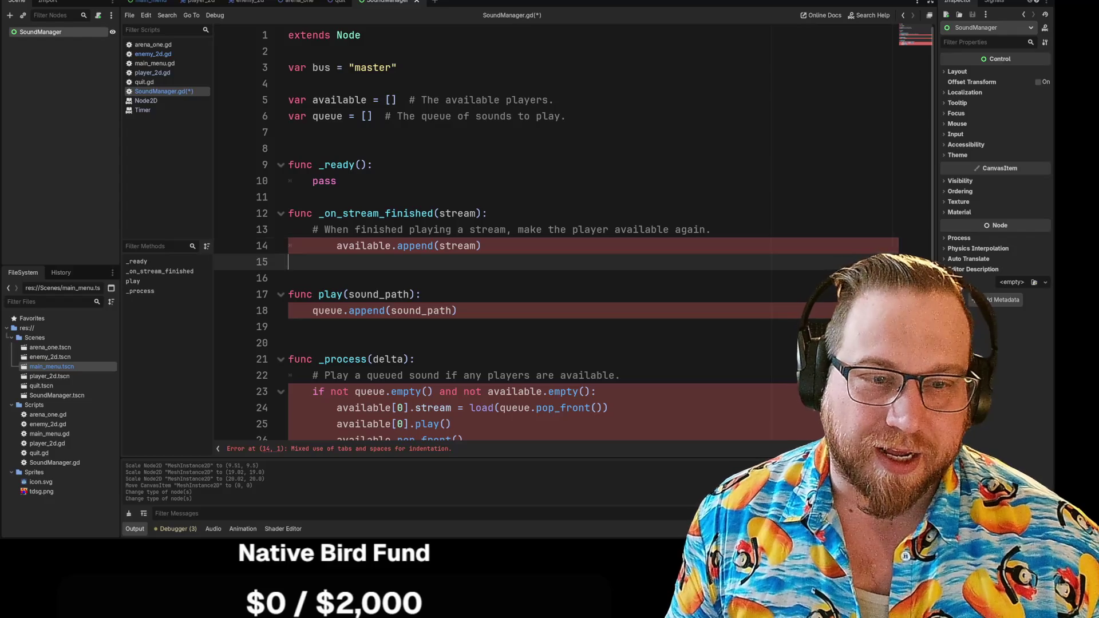
left_click_drag(336, 246, 287, 246)
key("BackSpace")
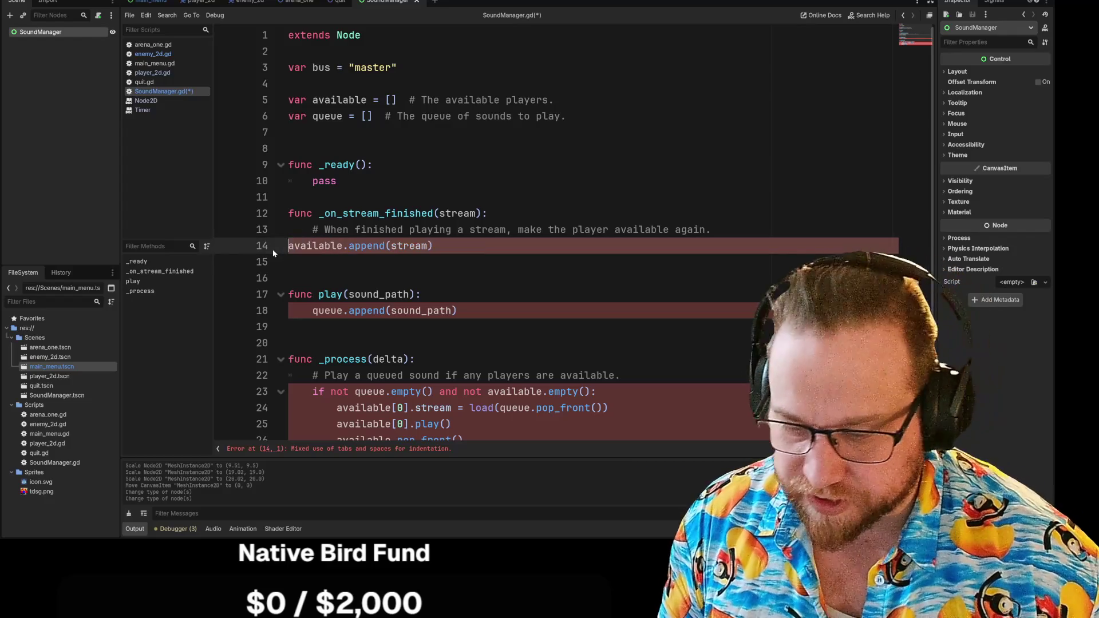
key("Tab")
left_click_drag(313, 310, 270, 314)
key("BackSpace")
key("Tab")
Convert lines 23–26 from space indentation to tabs, using two tabs on lines 24–26
scroll(270, 314, "down", 1)
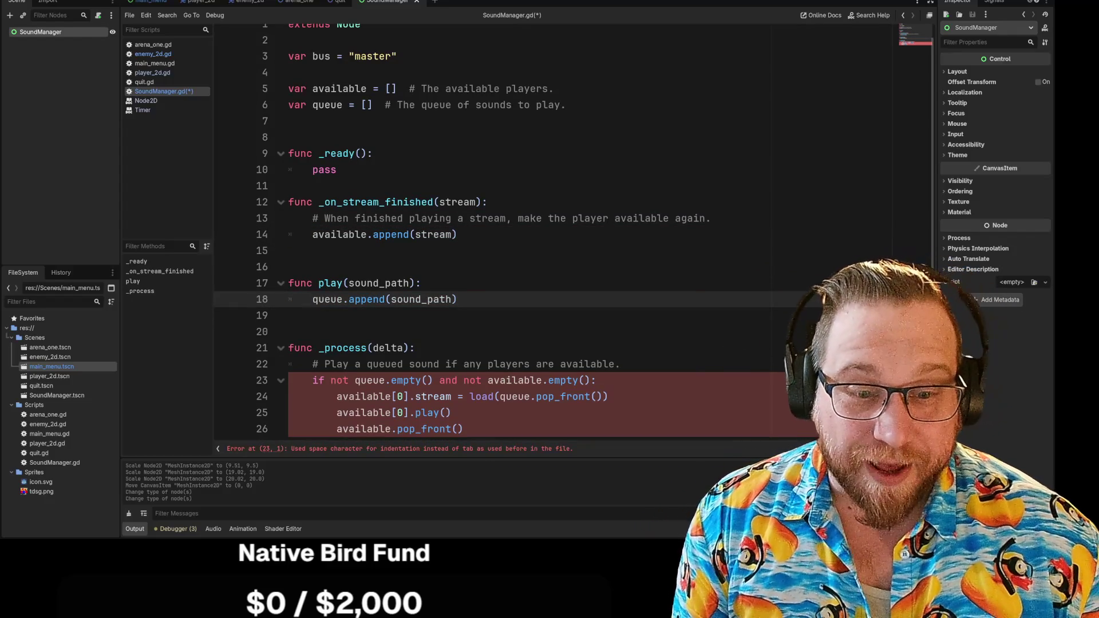
left_click_drag(312, 379, 270, 380)
key("BackSpace")
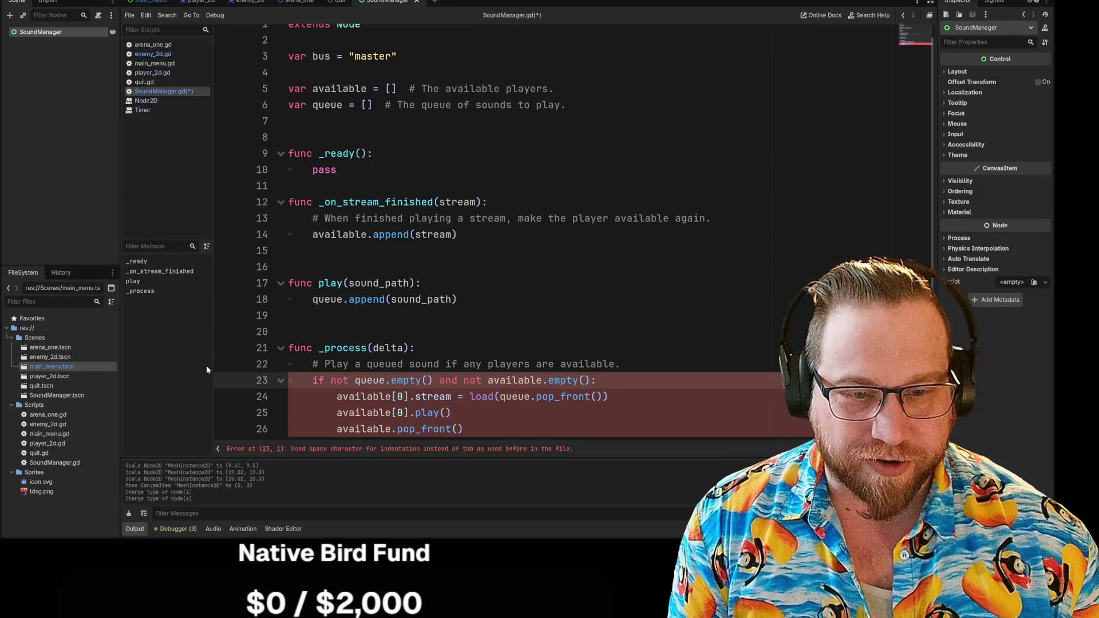
key("Tab")
left_click_drag(336, 396, 247, 400)
key("BackSpace")
key("Tab")
key("Tab")
left_click_drag(337, 413, 230, 416)
key("BackSpace")
key("Tab")
key("Tab")
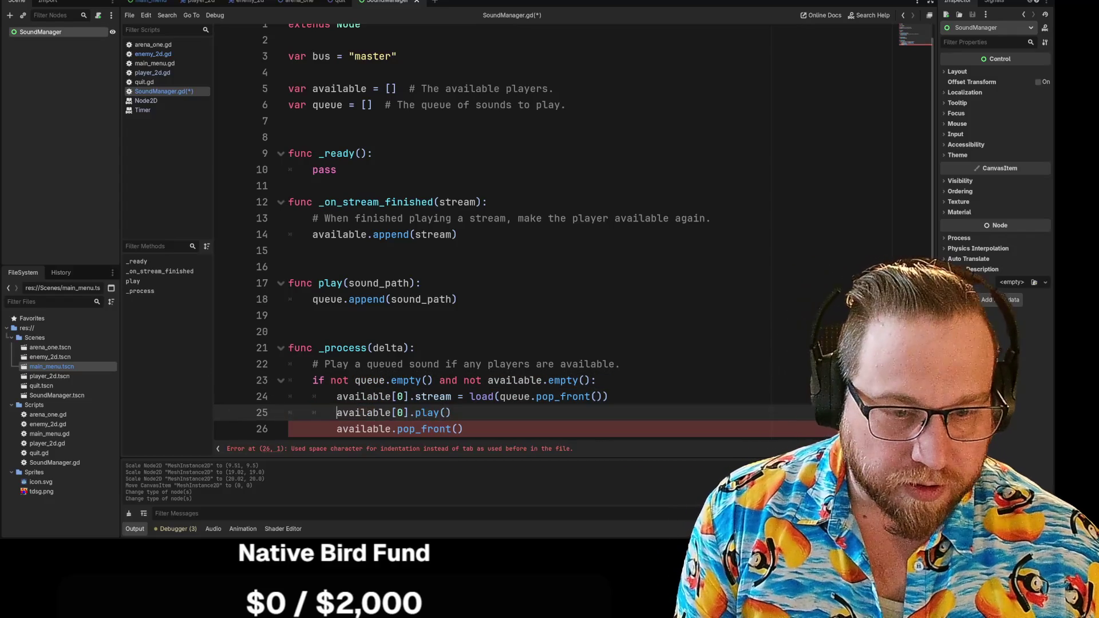
left_click_drag(337, 429, 252, 423)
left_click_drag(337, 428, 277, 428)
key("BackSpace")
key("Tab")
key("Tab")
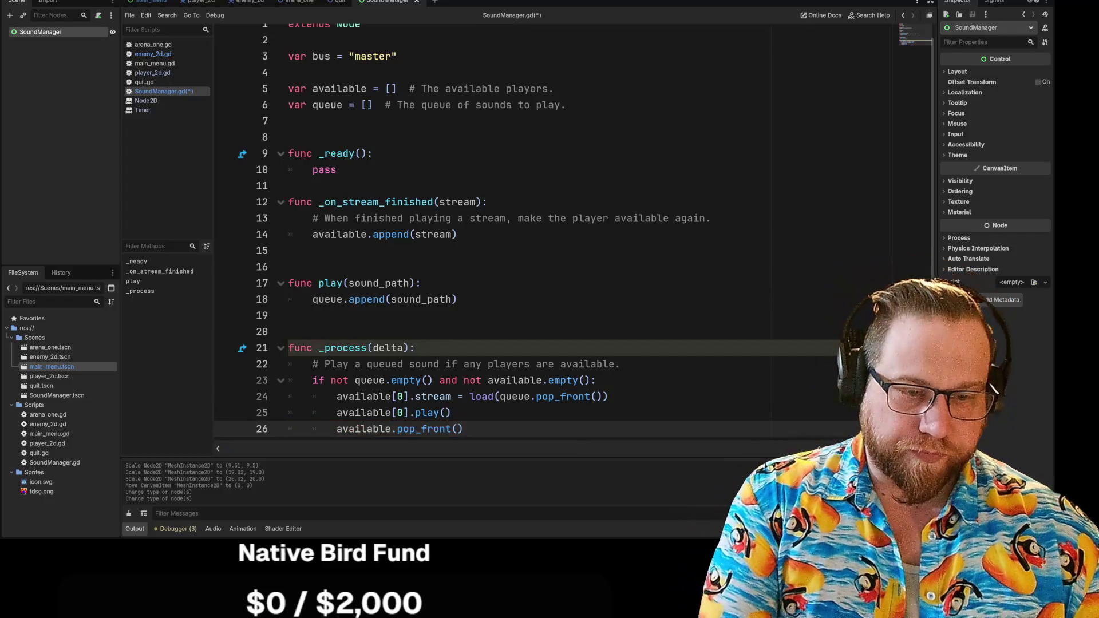
left_click(452, 412)
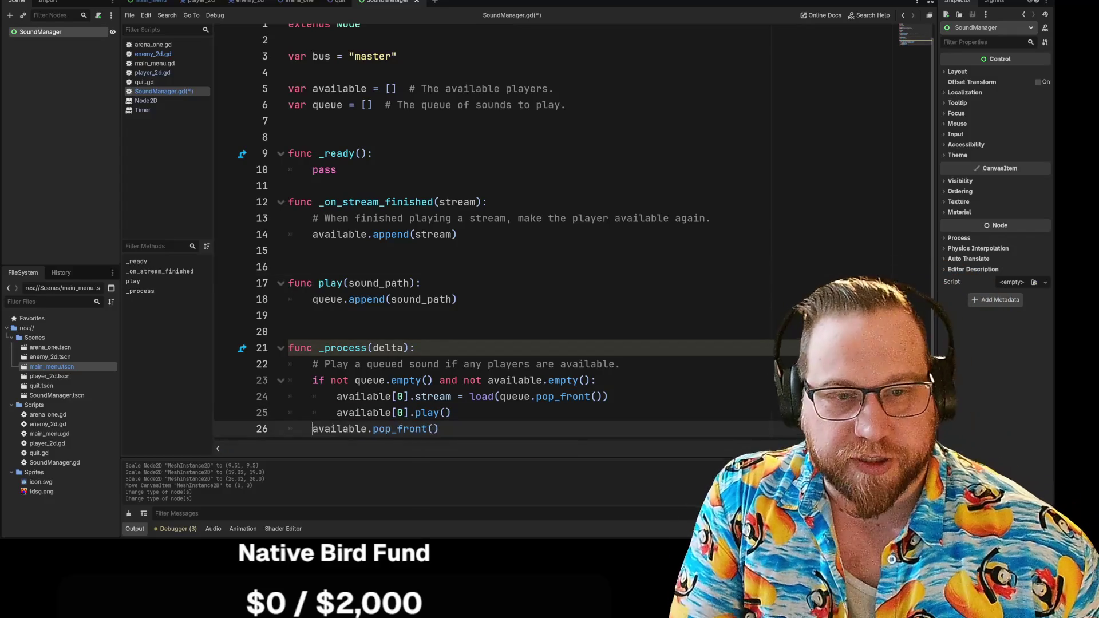
left_click_drag(312, 299, 288, 299)
Undo back to 'extends Node' and paste the full SoundManager script back in
key("ctrl+z")
key("ctrl+z")
key("ctrl+z")
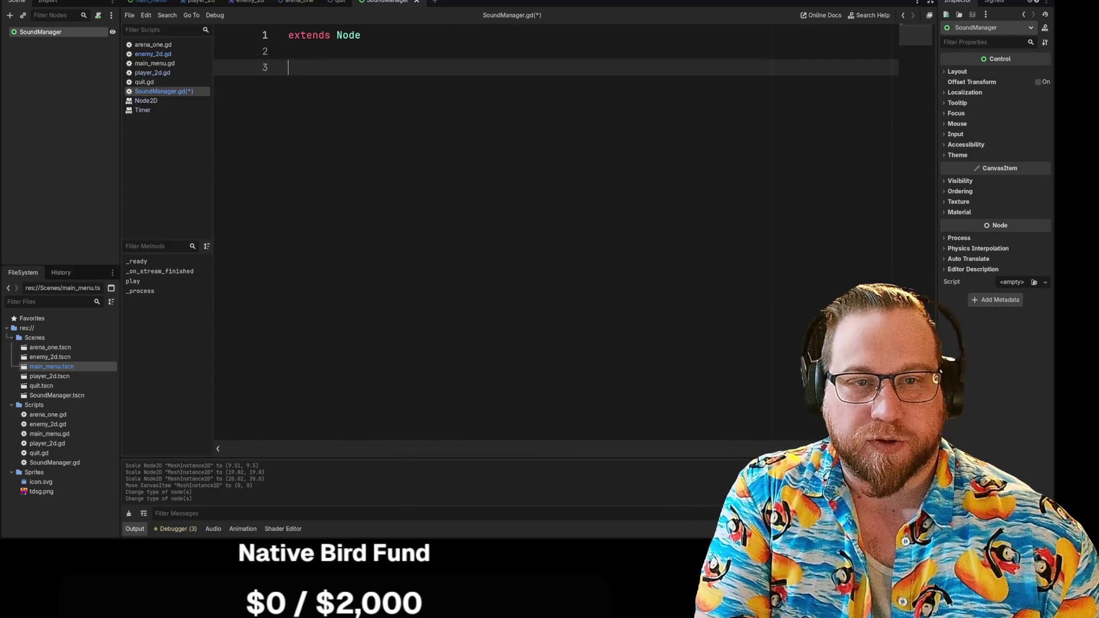
key("Return")
key("Return")
type("@export")
key("BackSpace")
key("BackSpace")
key("BackSpace")
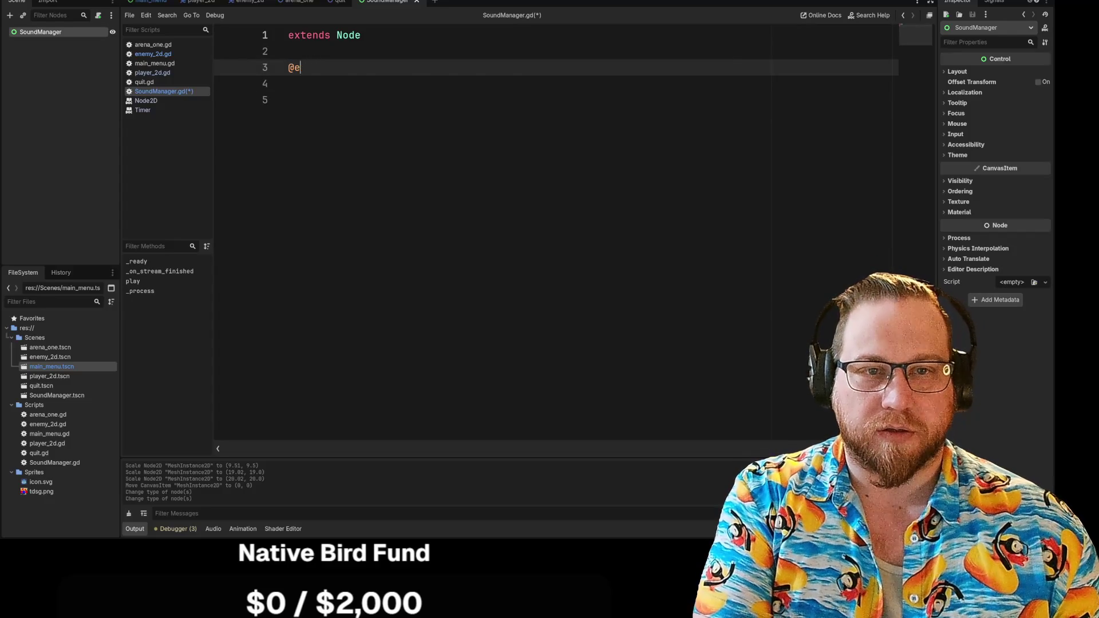
type("extends Node  var num_players = 8 var bus = \"master\"  var available = []  # The available players. var queue = []  # The queue of sounds to play.   func _ready(): \t# Create the pool of AudioStreamPlayer nodes. \tfor i in num_players: \t\tvar player = AudioStreamPlayer.new() \t\tadd_child(player) \t\tavailable.append(player) \t\tplayer.finished.connect(_on_stream_finished.bind(player)) \t\tplayer.bus = bus   func _on_stream_finished(stream): \t# When finished playing a stream, make the player available again. \tavailable.append(stream)   func play(sound_path): \tqueue.append(sound_path)   func _process(delta): \t# Play a queued sound if any players are available. \tif not queue.empty() and not available.empty(): \t\tavailable[0].stream = load(queue.pop_front()) \t\tavailable[0].play() \t\tavailable.pop_front()")
Delete the duplicate 'extends Node' line and the extra blank line below it
scroll(572, 229, "up", 4)
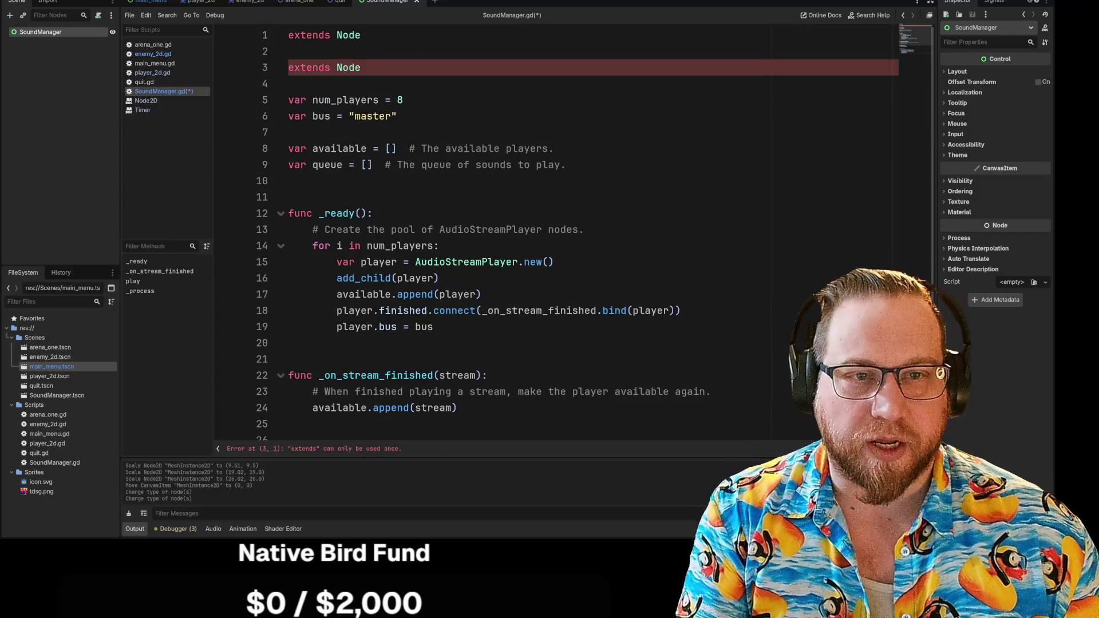
left_click_drag(362, 68, 227, 53)
key("BackSpace")
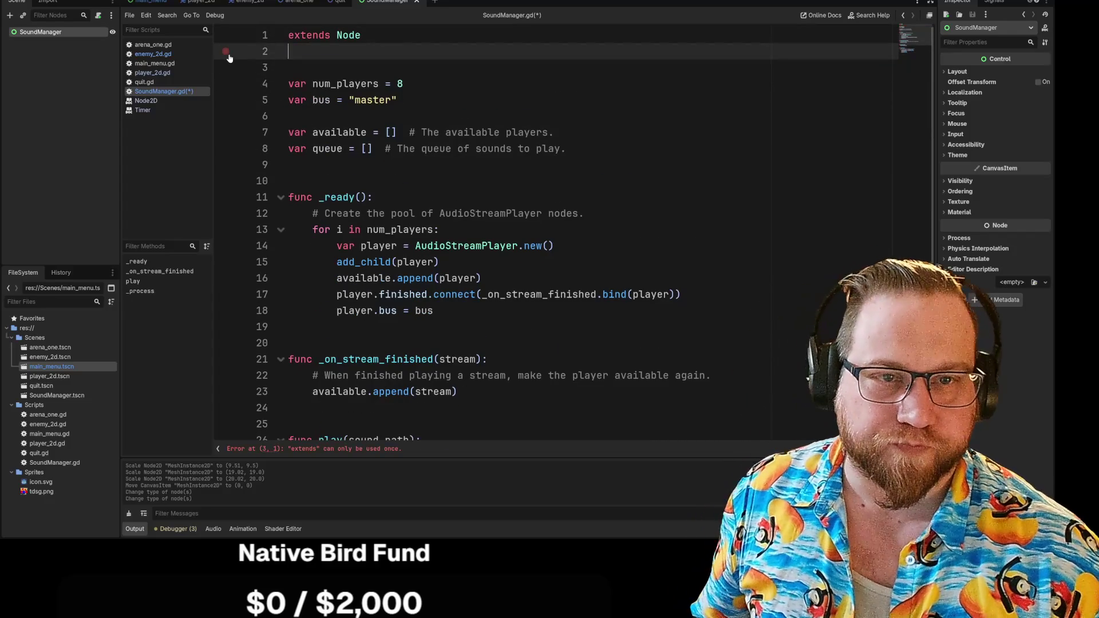
key("Delete")
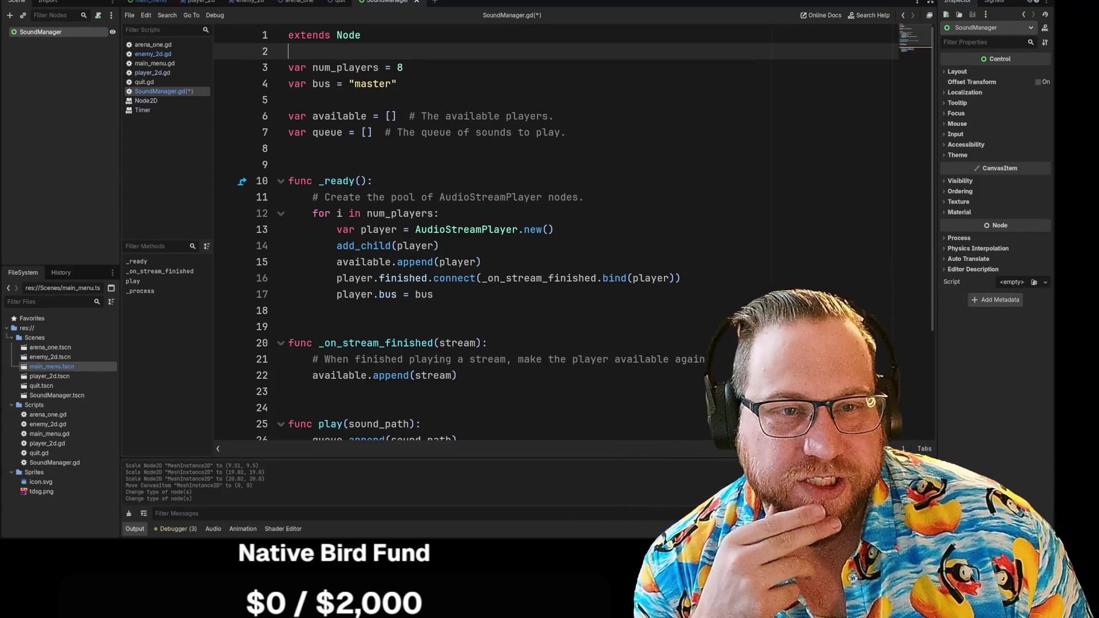
scroll(515, 229, "down", 3)
scroll(515, 229, "up", 2)
left_click(339, 169)
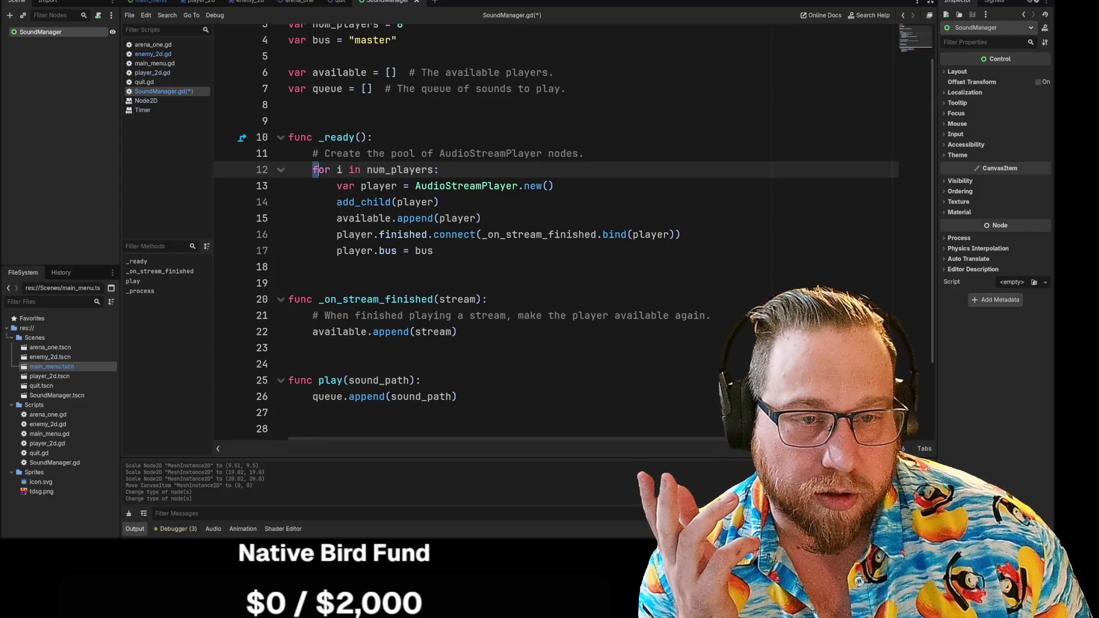
key("shift+End")
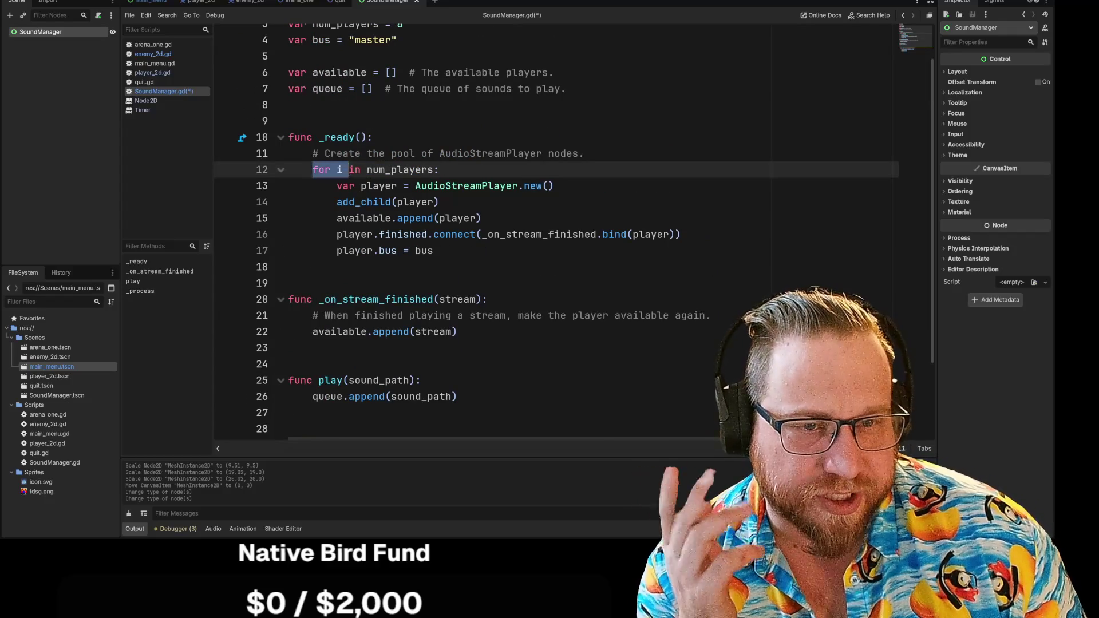
left_click(476, 185)
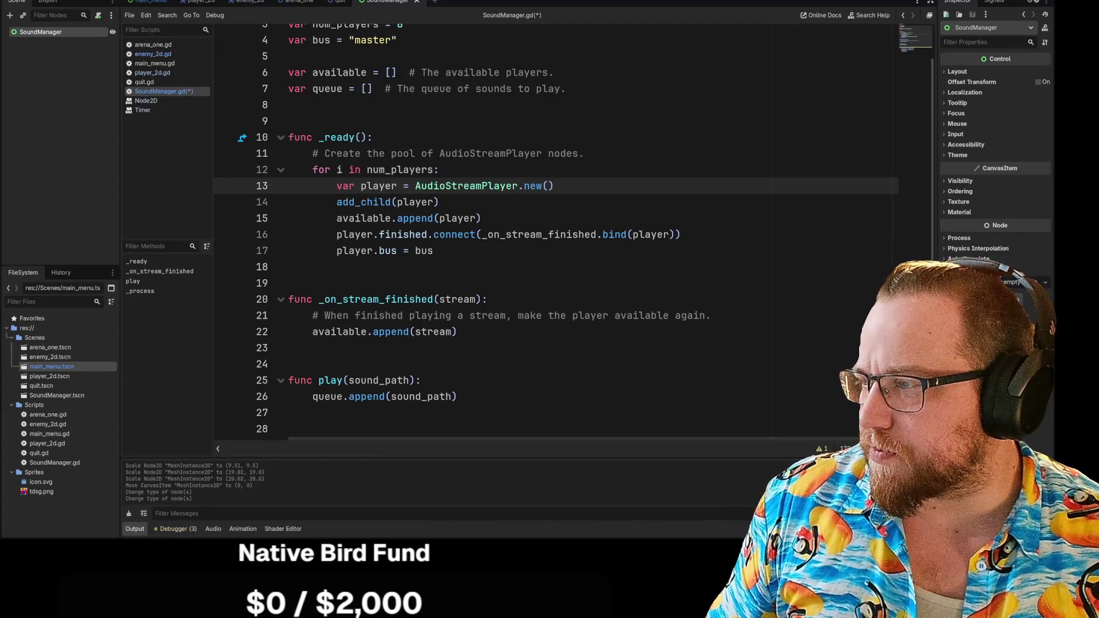
left_click_drag(289, 105, 289, 121)
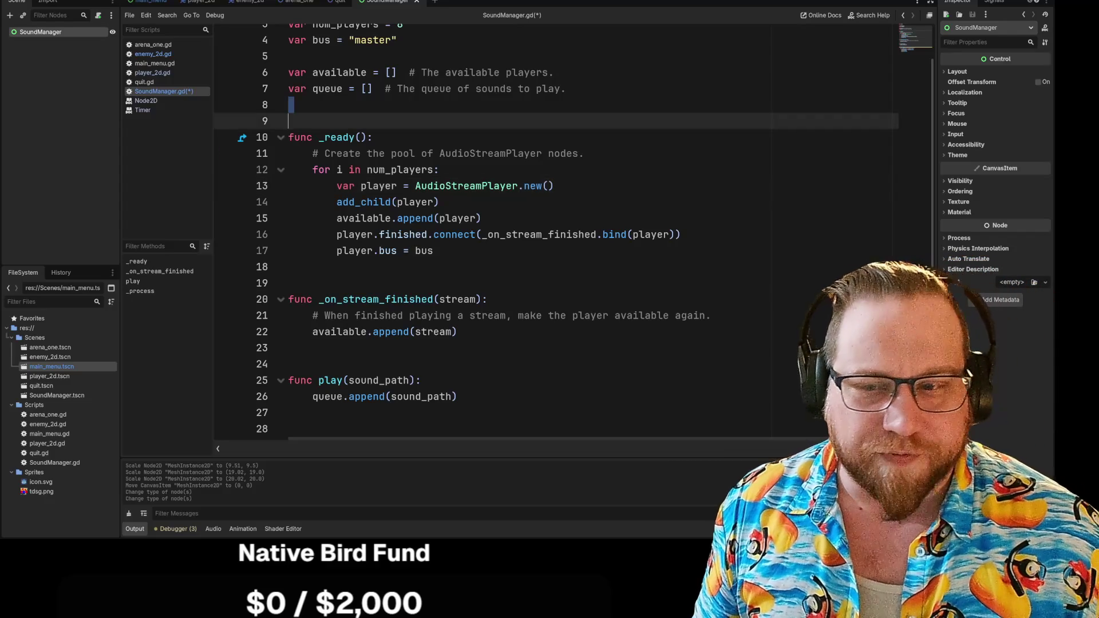
Insert blank lines above func _ready and a fresh line at the top of its body
key("Return")
key("Return")
key("Return")
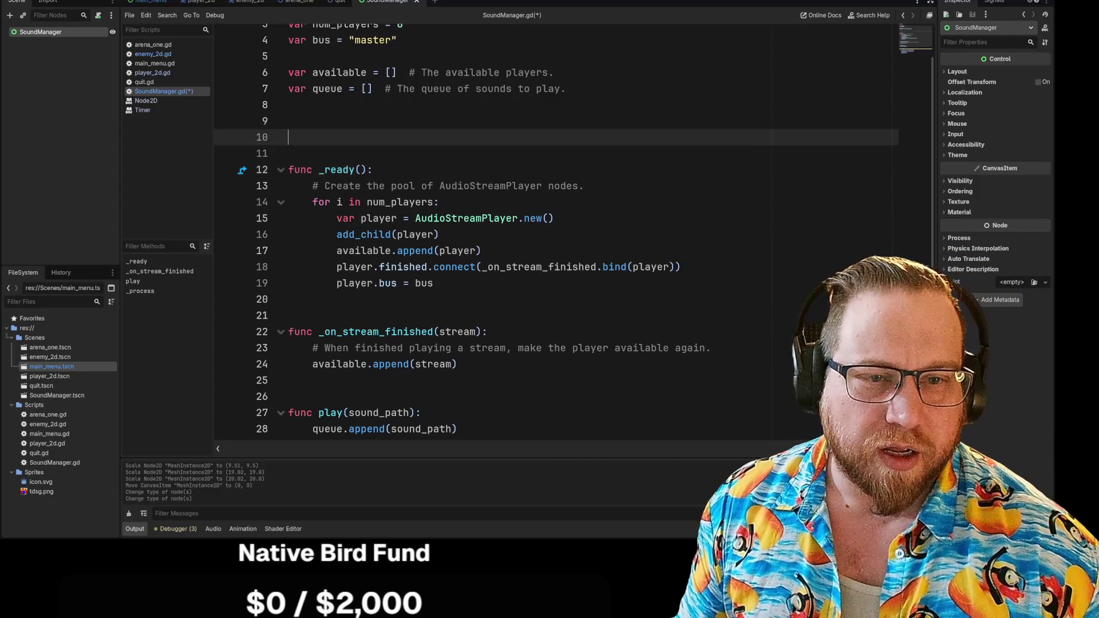
key("Down")
key("Down")
key("Down")
key("Return")
key("Up")
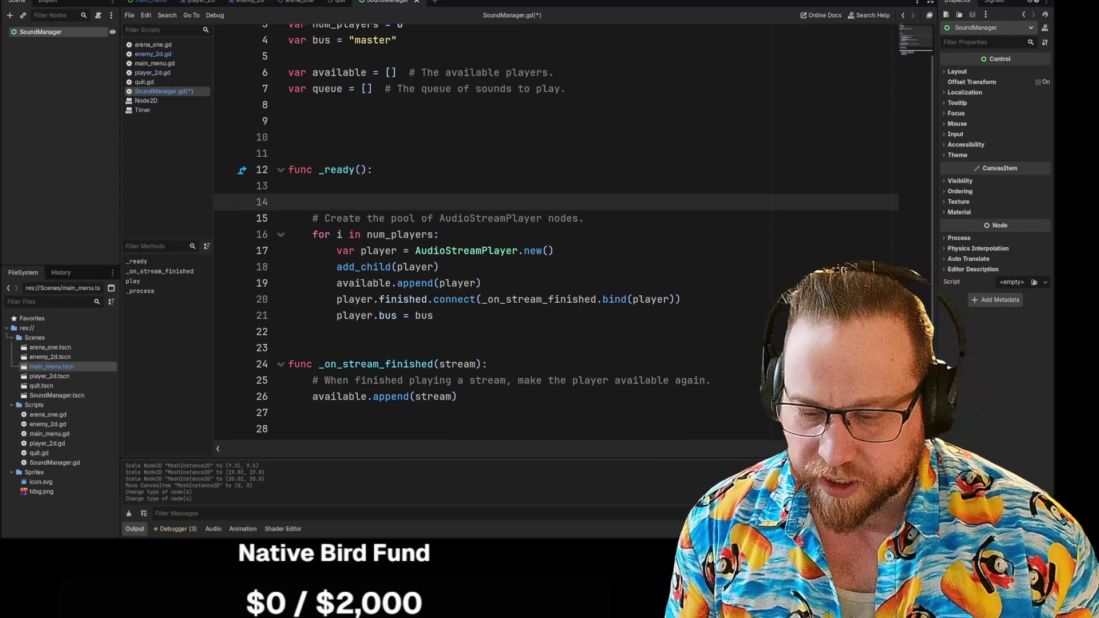
key("BackSpace")
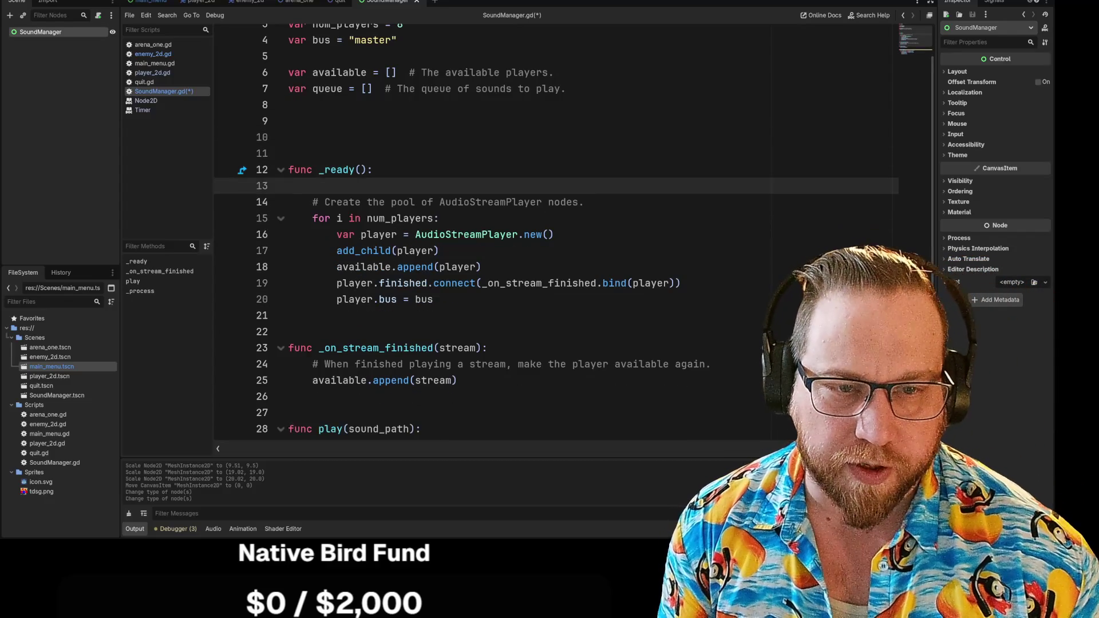
key("Return")
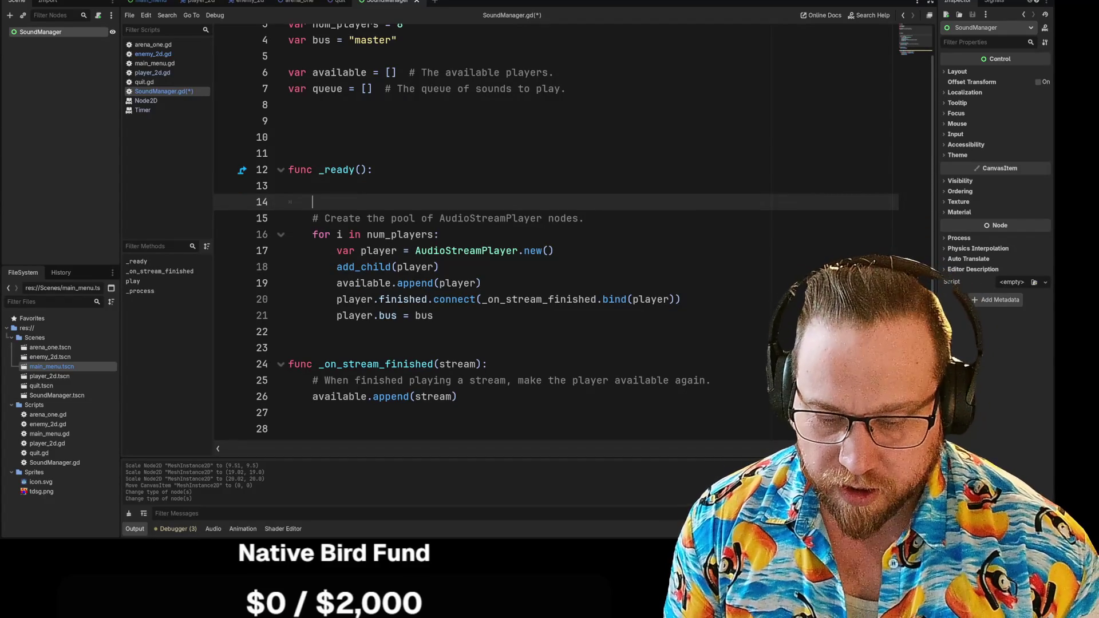
Type the C-style loop header 'for(var i = 0; i < 10; i 1 += 1)' in _ready
type("fio")
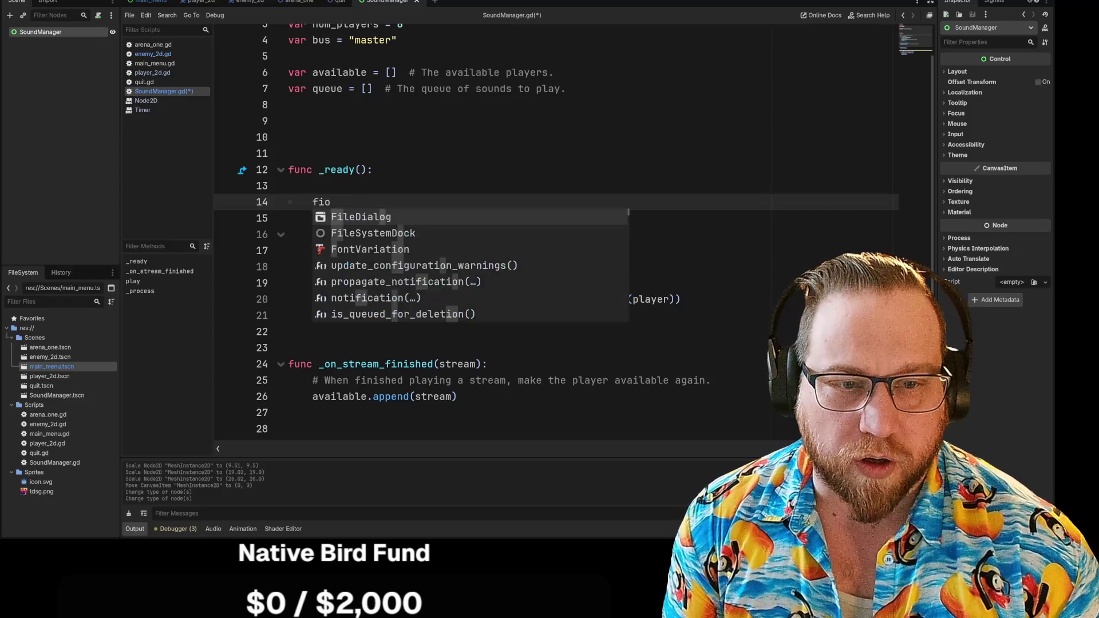
key("BackSpace")
type("or")
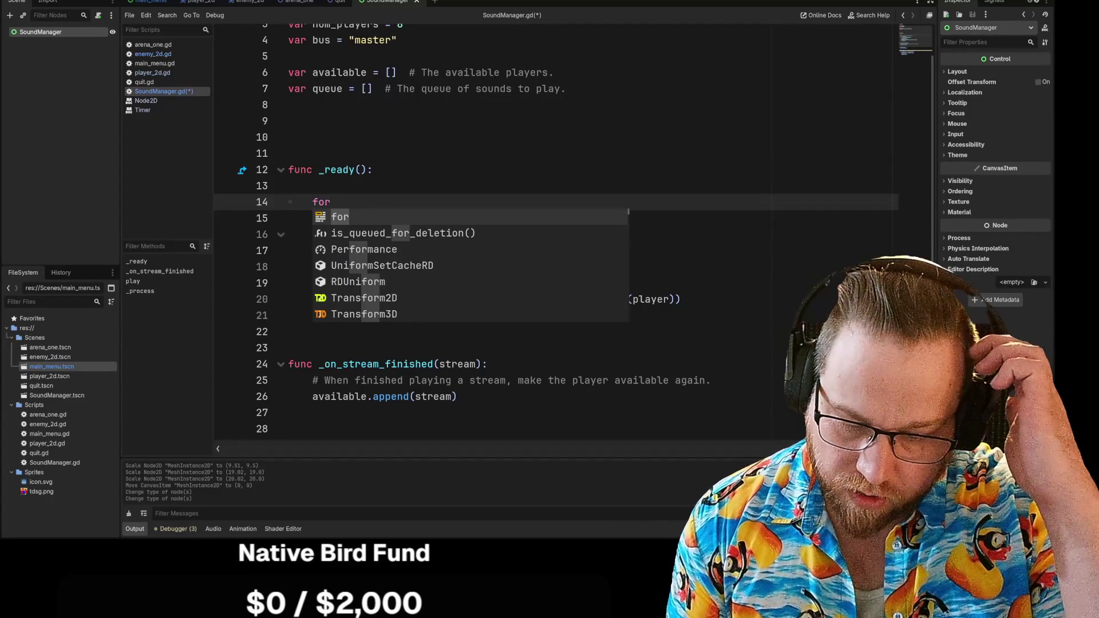
type("(")
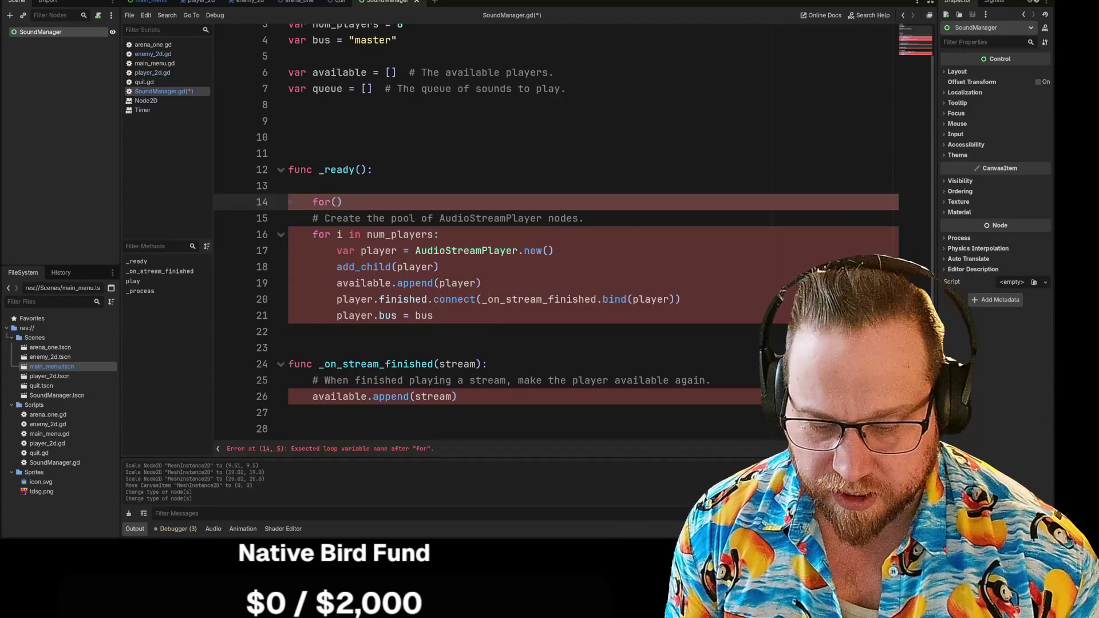
type("i = 0")
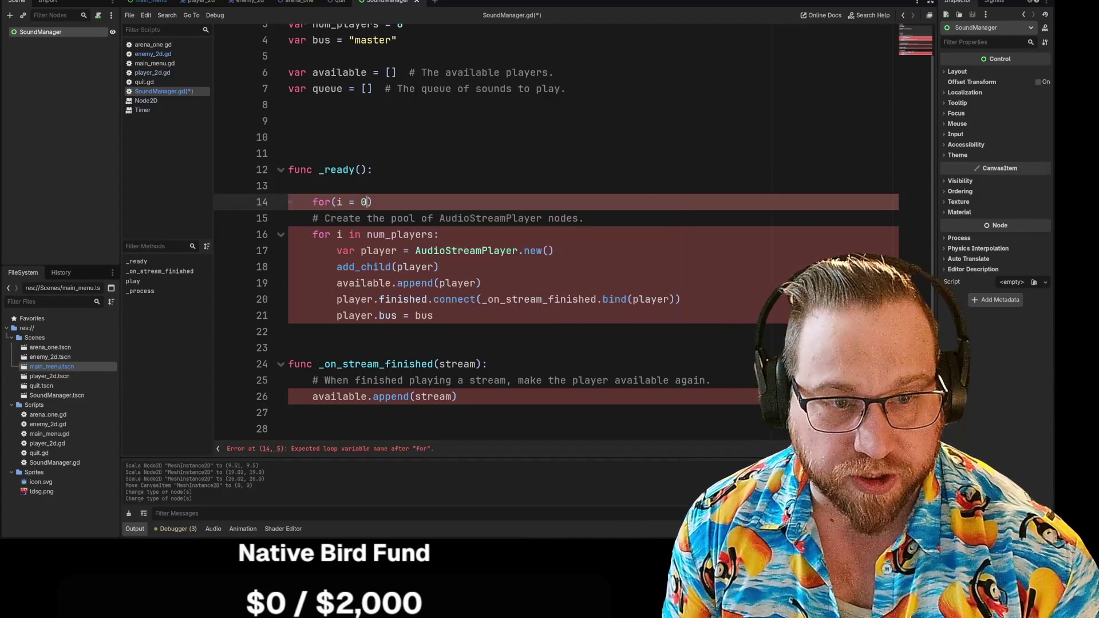
type(",")
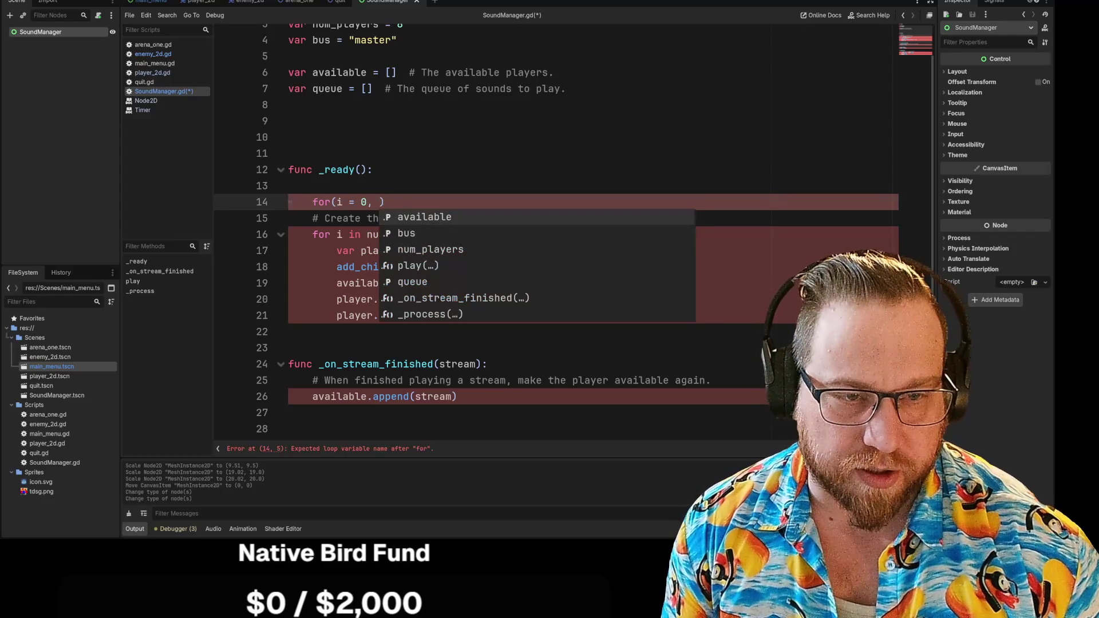
left_click(338, 202)
type("var")
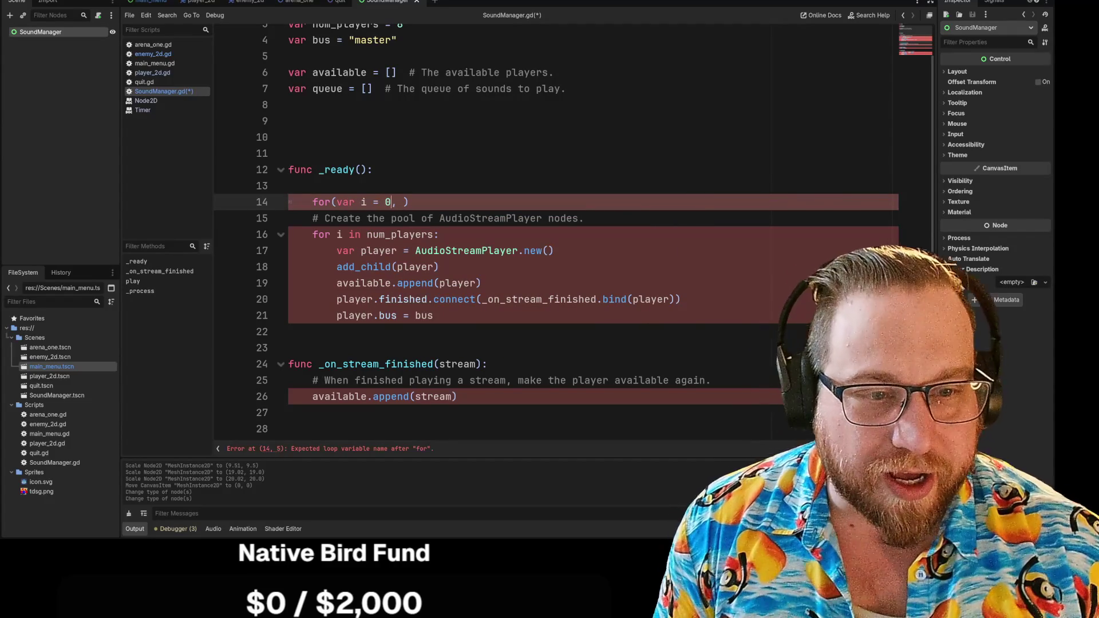
key("BackSpace")
type(";")
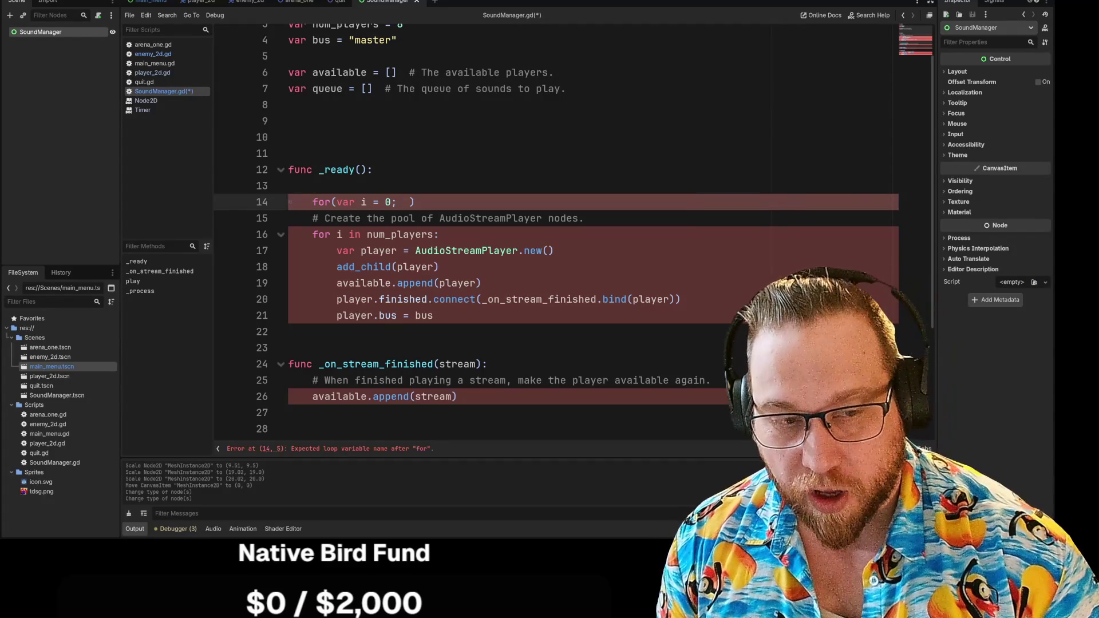
type("i <")
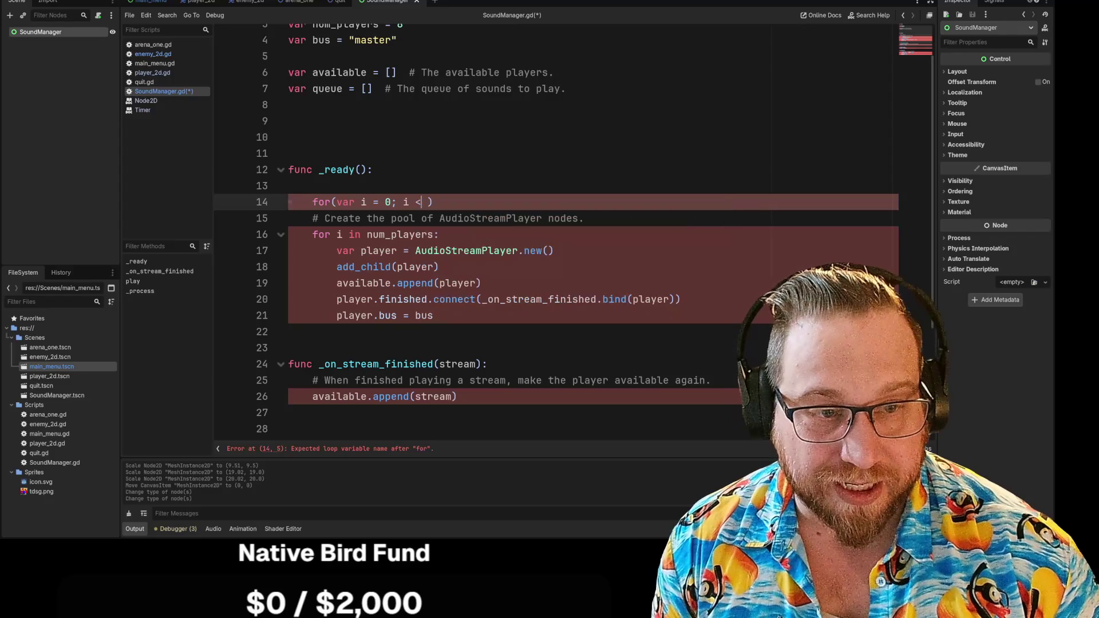
type("10:")
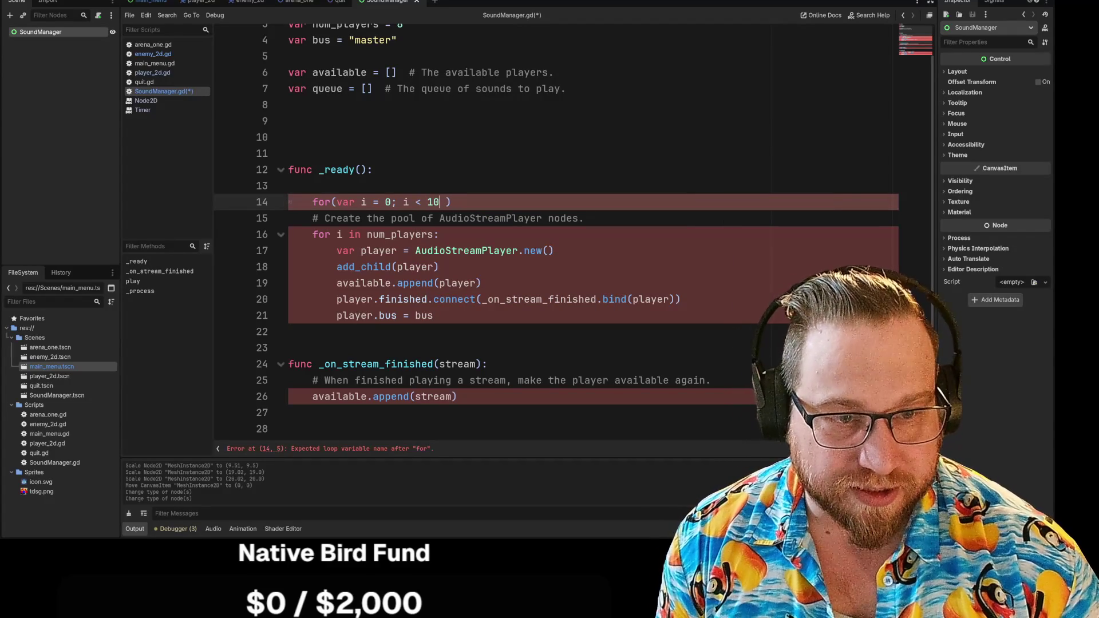
type("; ")
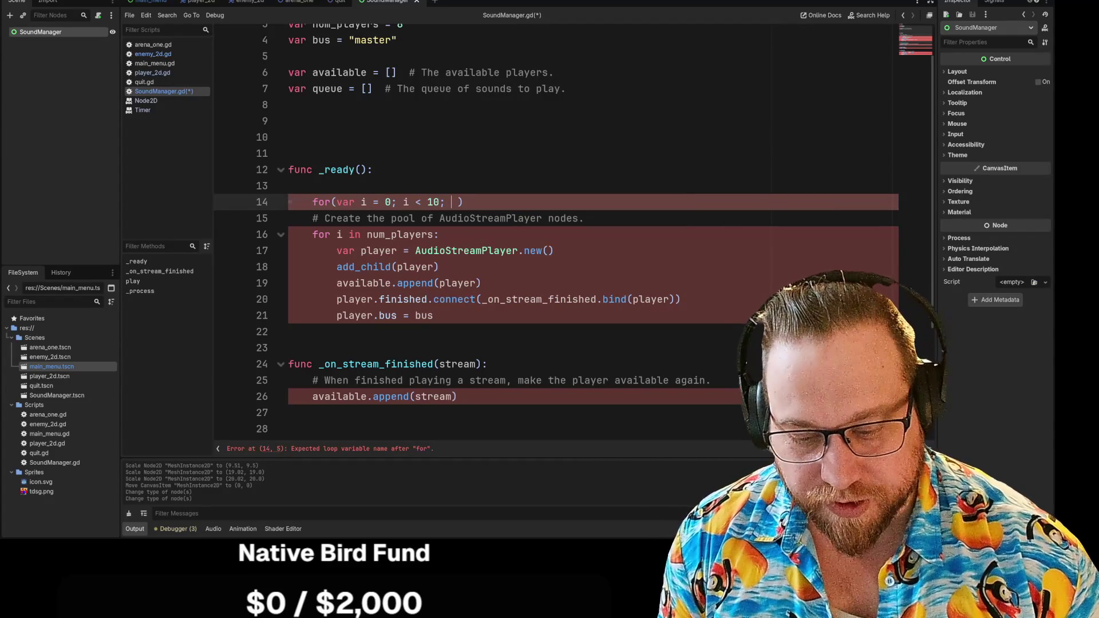
type("i")
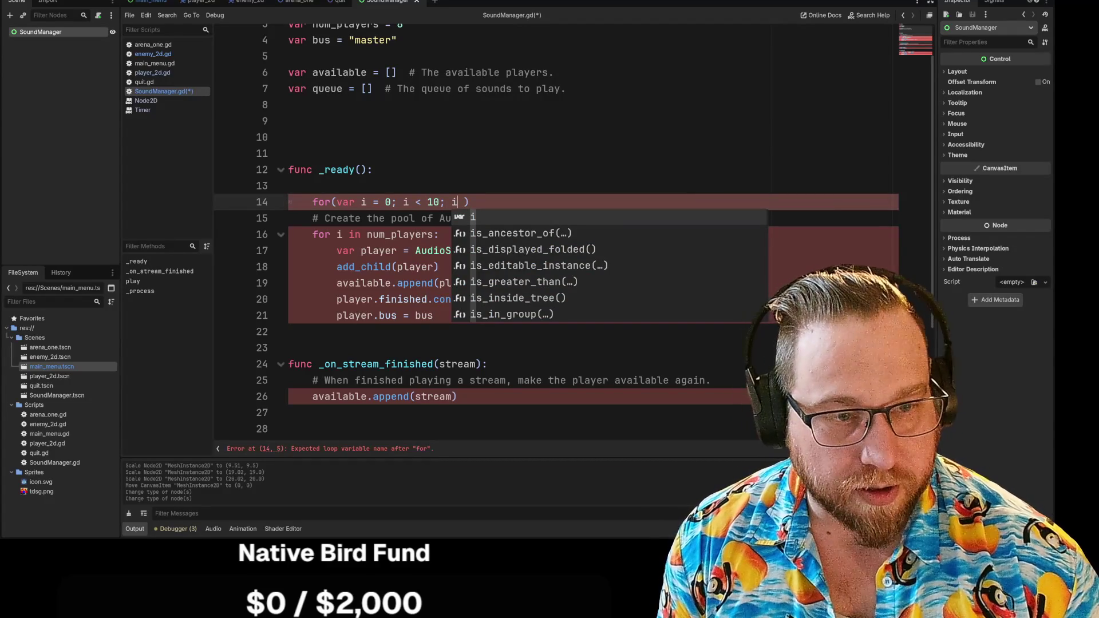
type(" 1=")
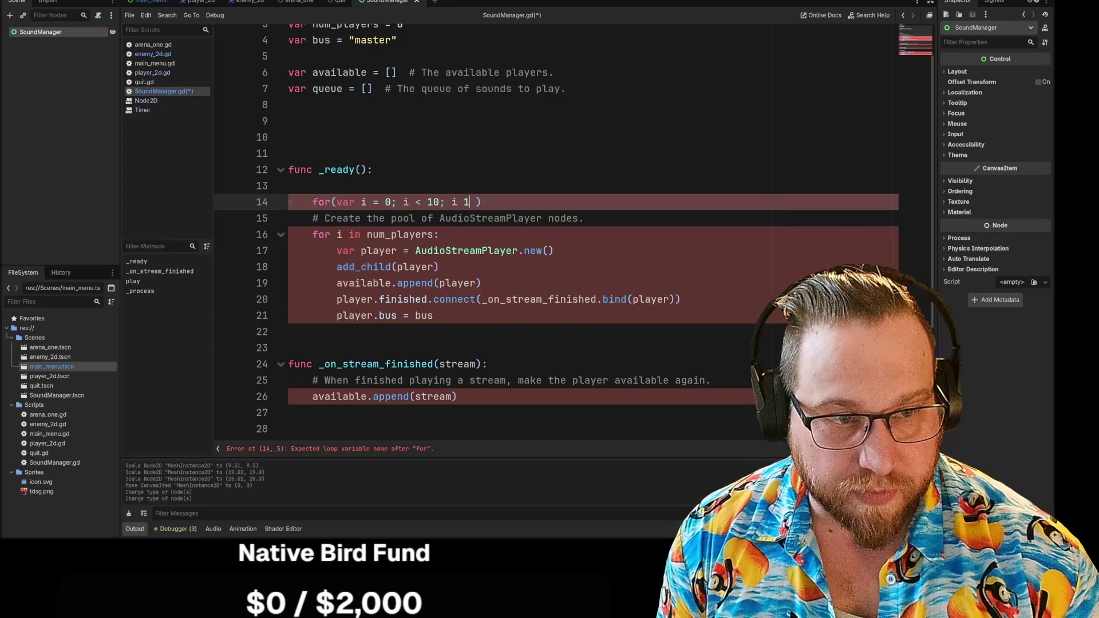
key("BackSpace")
type("+= ")
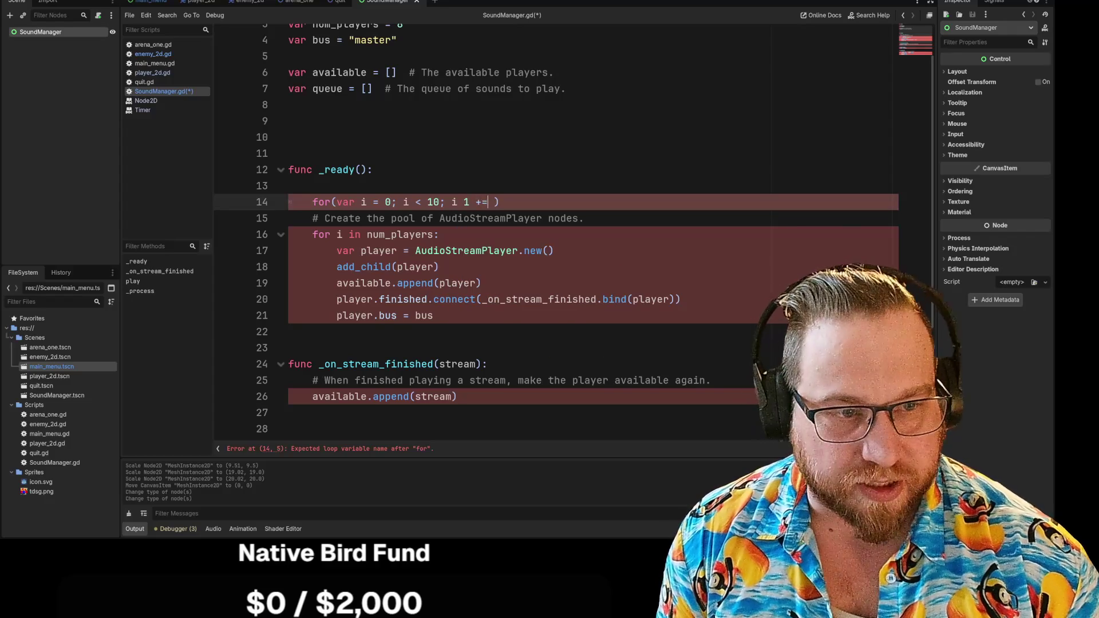
type("1")
key("BackSpace")
Add an opening '{' brace below the loop header with an empty line inside
key("End")
key("Return")
type("{")
key("Return")
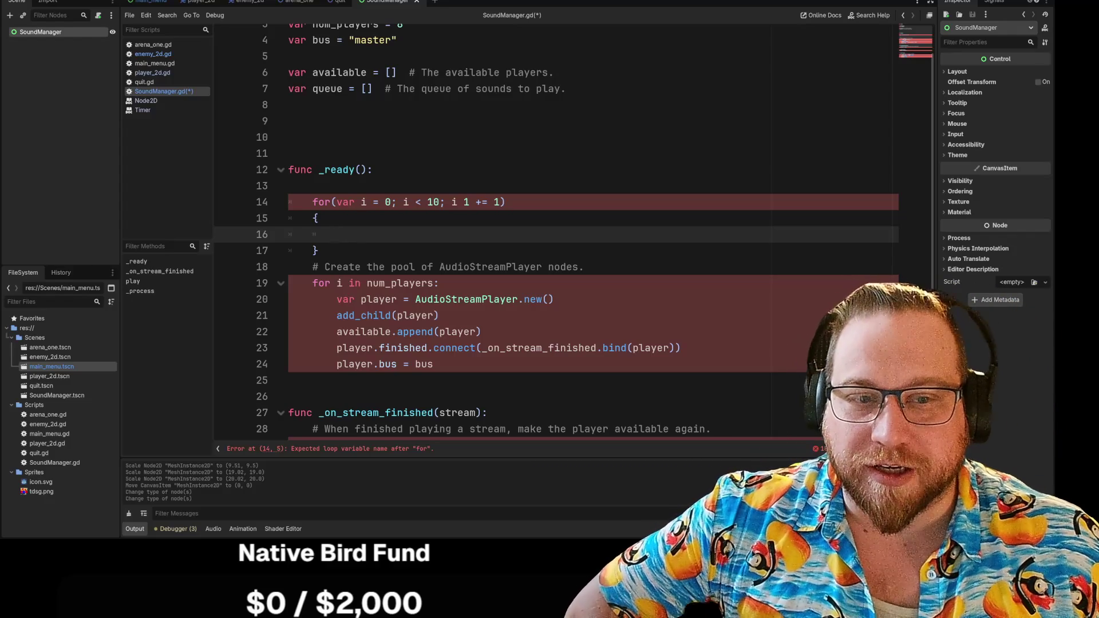
Remove the stray 1 and add a semicolon so the header reads for(var i = 0; i < 10; i += 1;)
left_click_drag(336, 202, 391, 202)
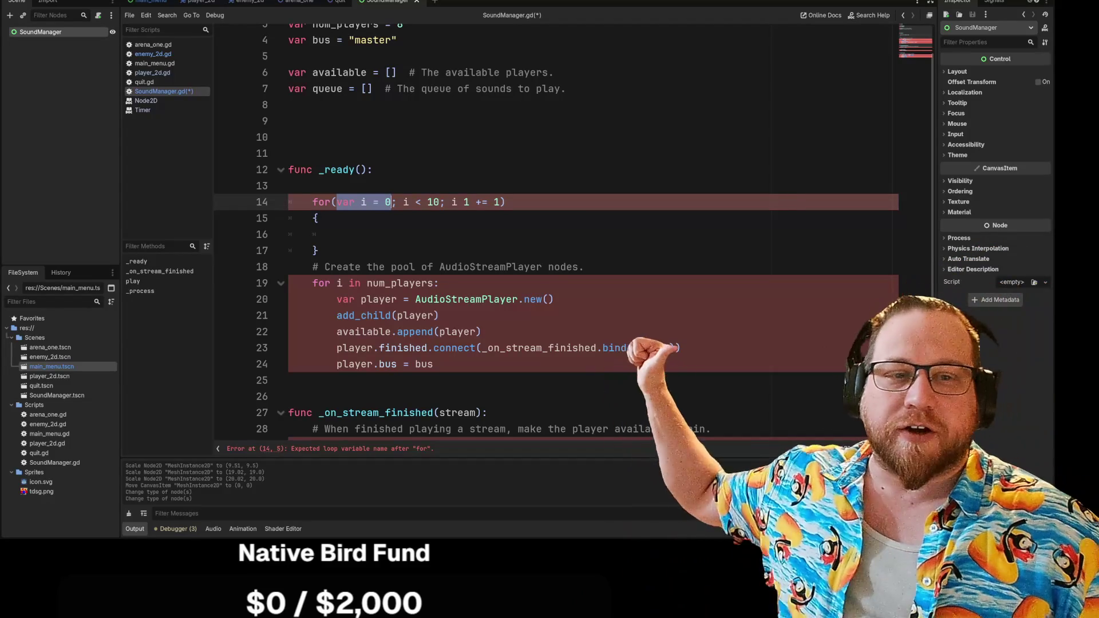
left_click_drag(404, 202, 439, 202)
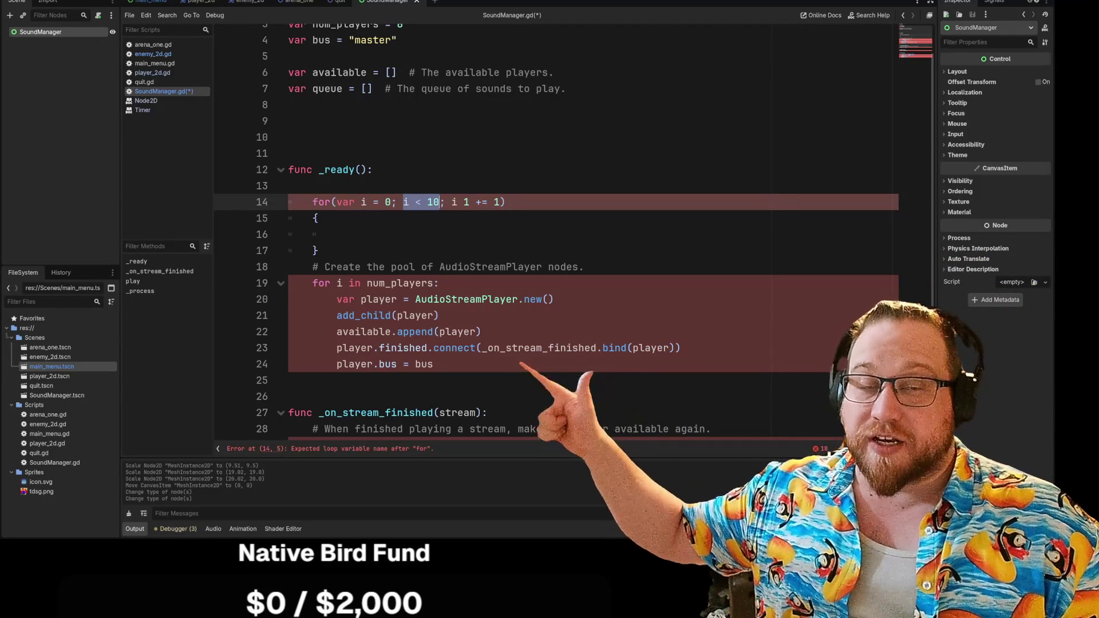
double_click(454, 202)
left_click_drag(452, 202, 501, 202)
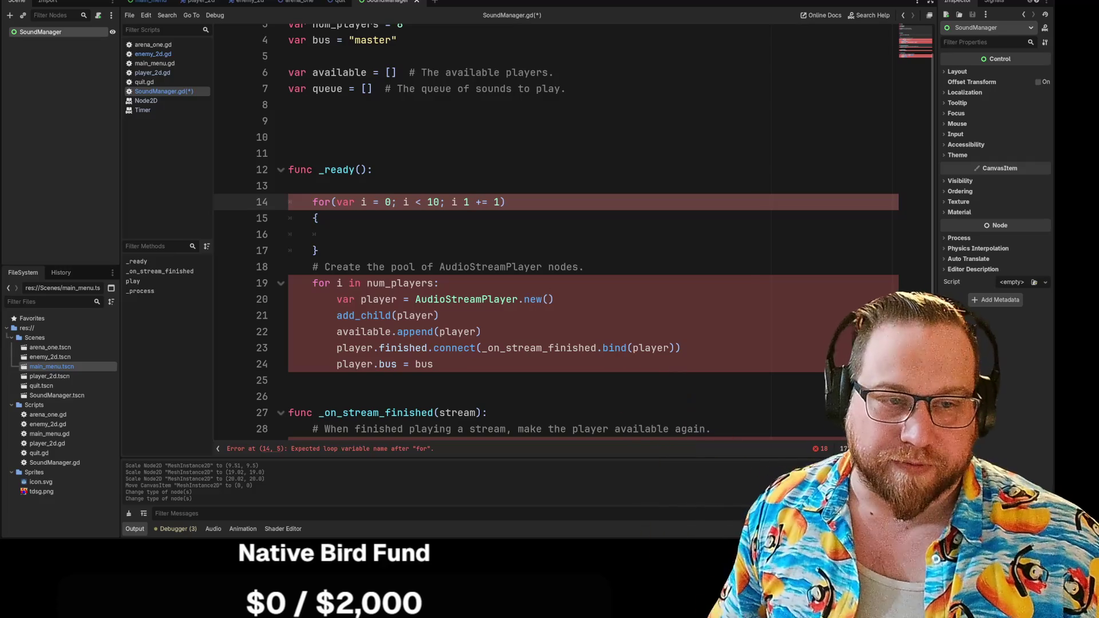
left_click(475, 202)
key("BackSpace")
key("BackSpace")
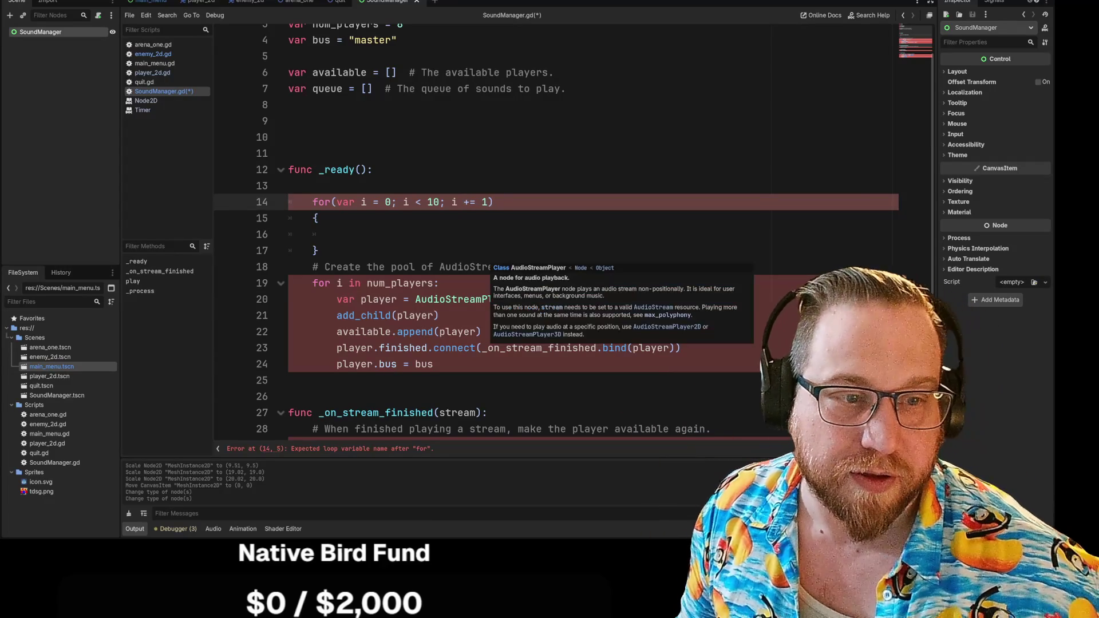
left_click(493, 202)
left_click(488, 202)
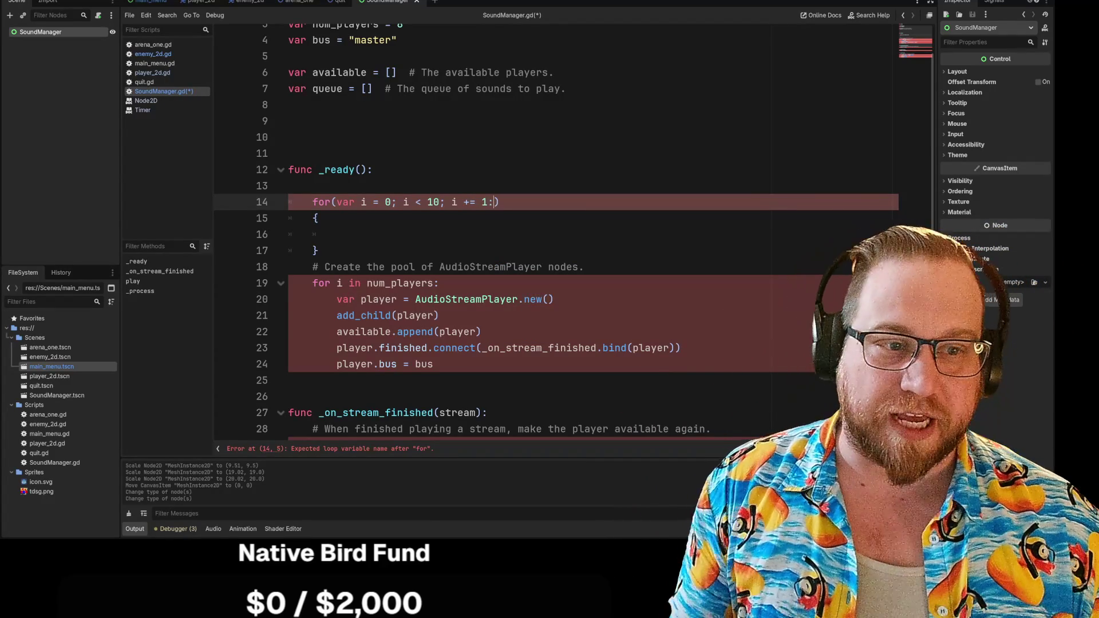
type(";")
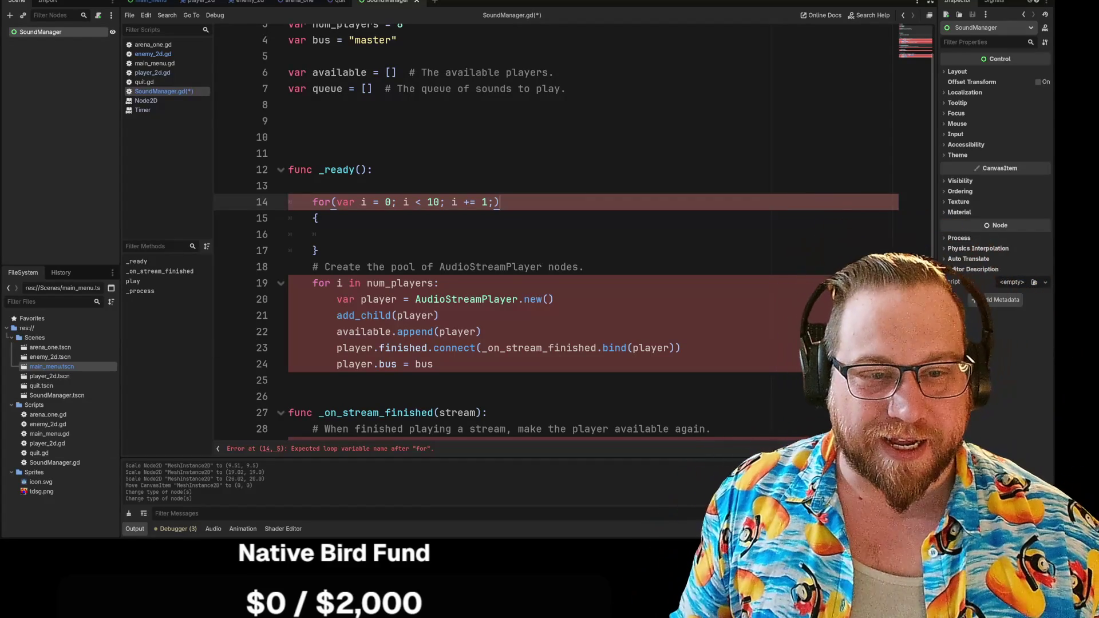
mouse_move(313, 201)
left_mouse_down()
mouse_move(500, 202)
mouse_move(319, 250)
left_mouse_up()
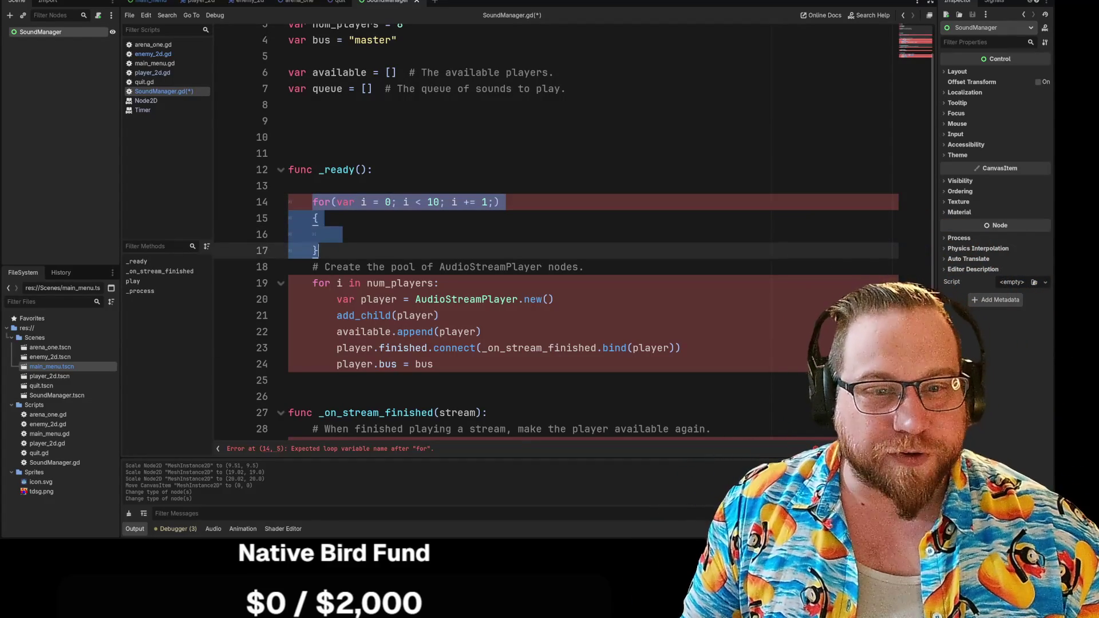
Delete the C-style for loop on lines 14–17 and the leftover empty line
key("BackSpace")
key("BackSpace")
key("BackSpace")
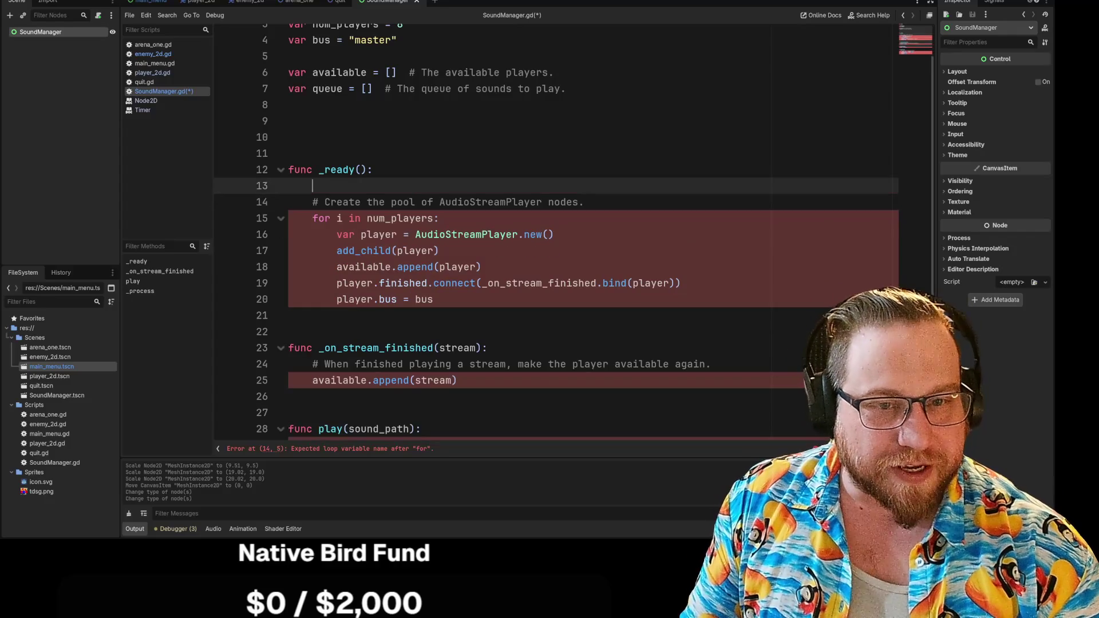
key("BackSpace")
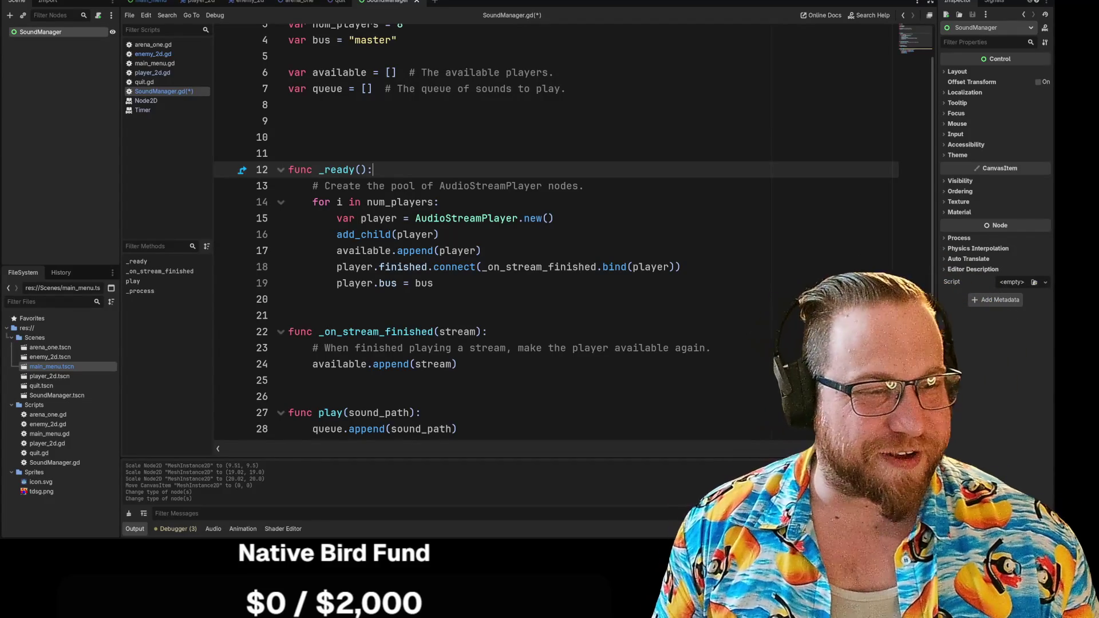
Place the caret at the end of line 18 and switch to the gdscript.com Looping tutorial
left_click(681, 267)
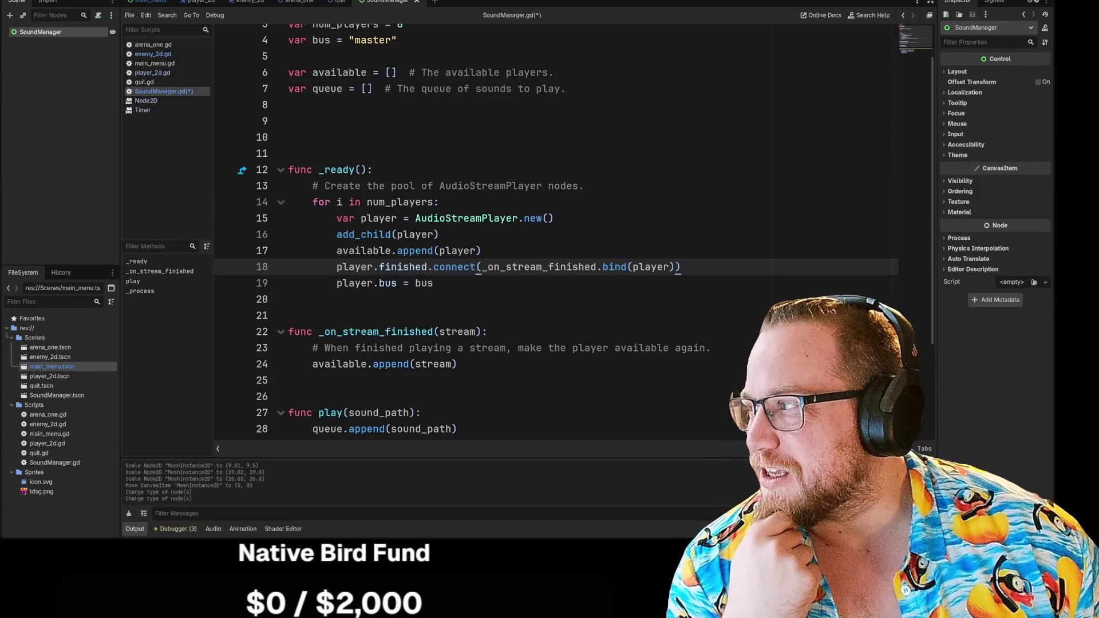
key("alt+Tab")
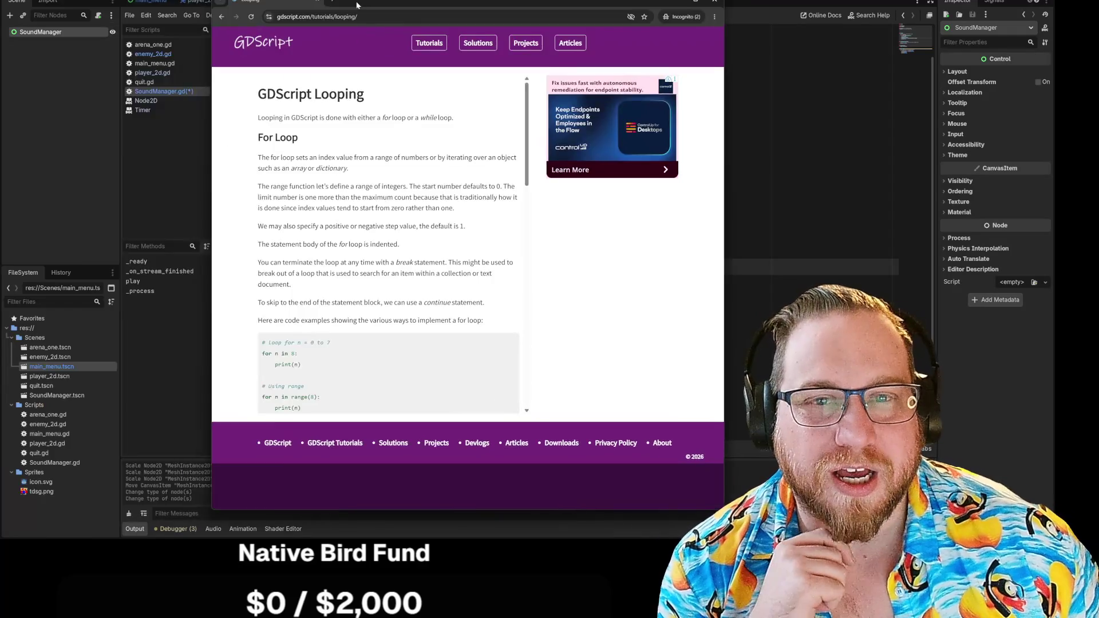
Move and widen the tutorial window, showing the For Loop examples like range(8)
mouse_move(231, 19)
left_mouse_down()
mouse_move(275, 23)
mouse_move(263, 0)
left_mouse_up()
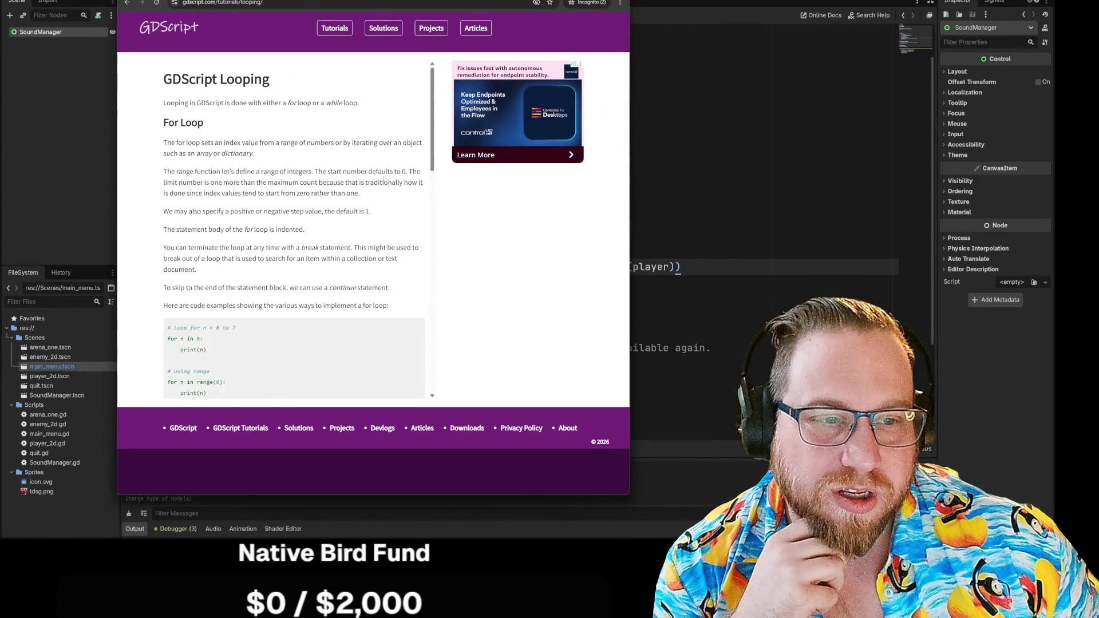
left_click_drag(629, 299, 763, 285)
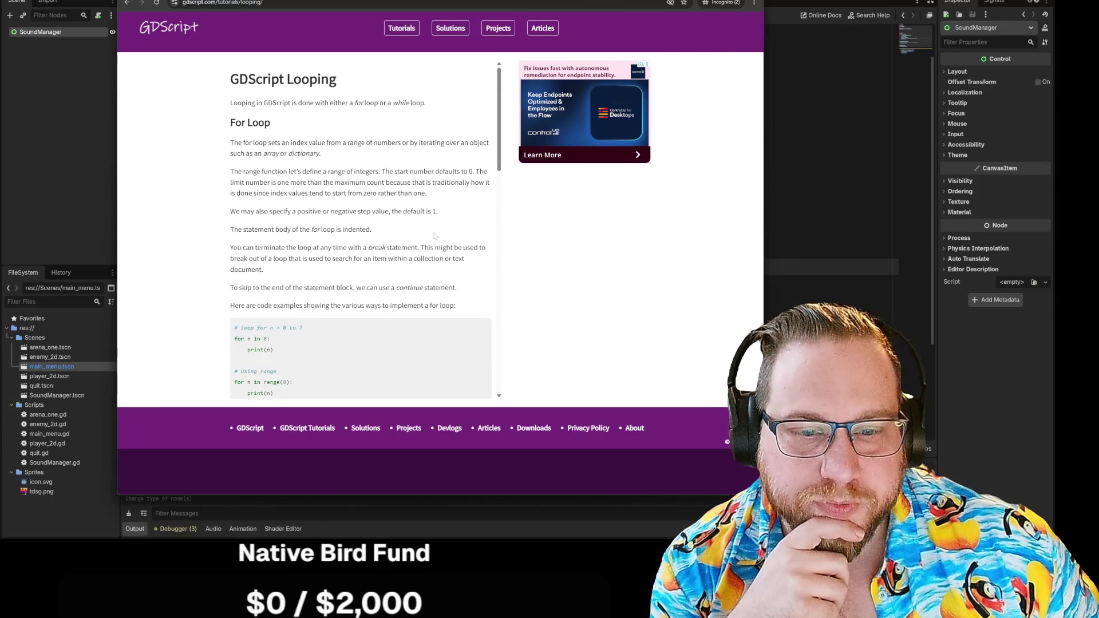
scroll(430, 238, "down", 3)
scroll(435, 226, "up", 3)
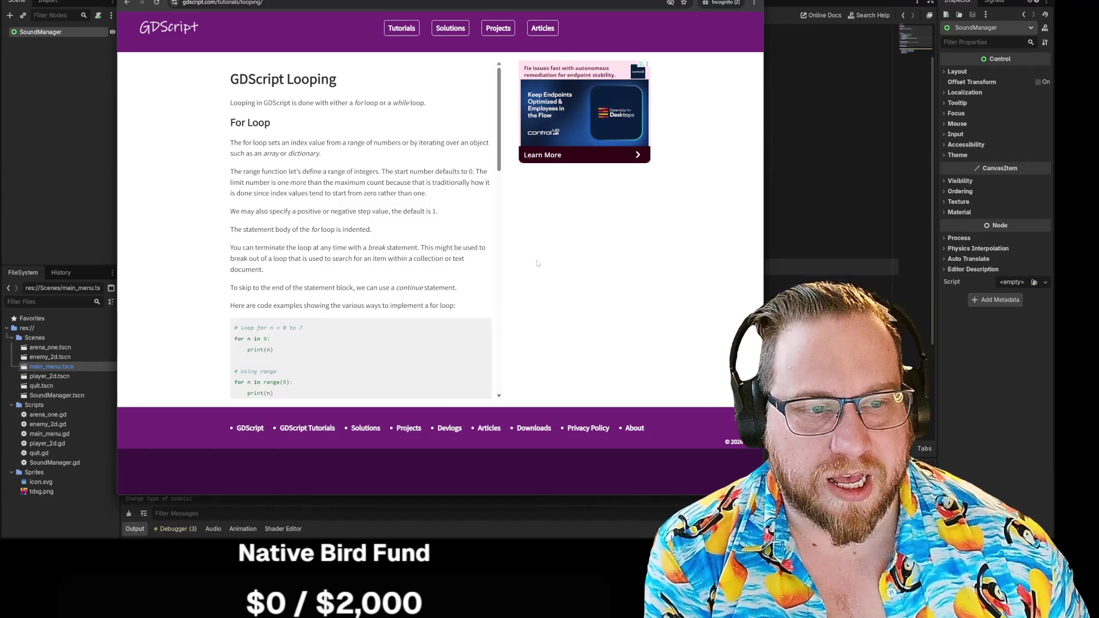
scroll(515, 252, "down", 2)
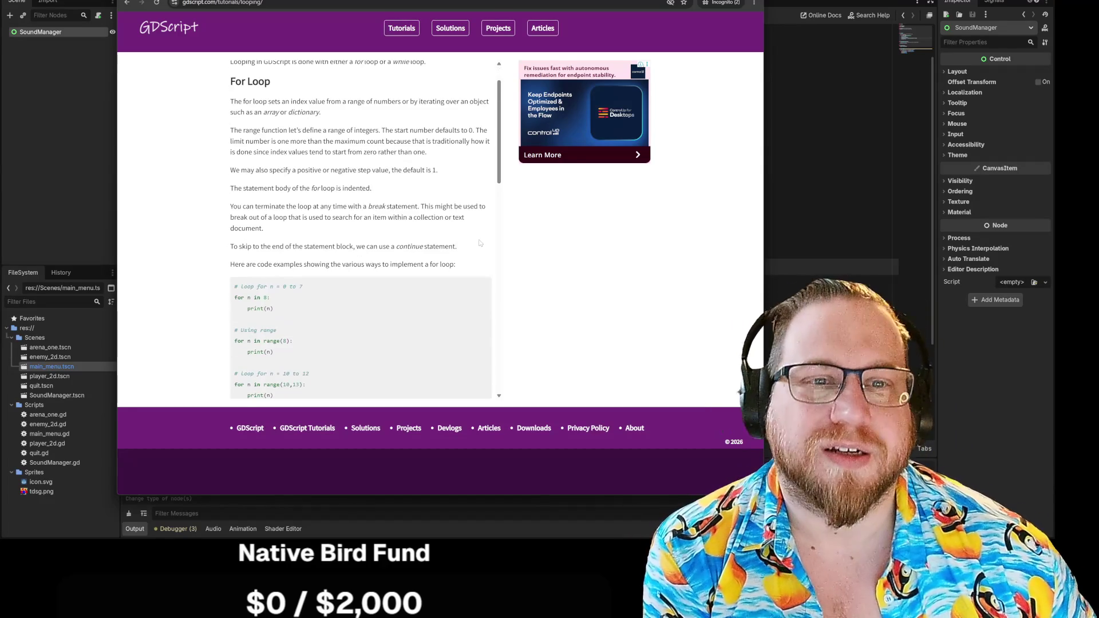
scroll(480, 241, "up", 1)
left_click_drag(498, 151, 499, 155)
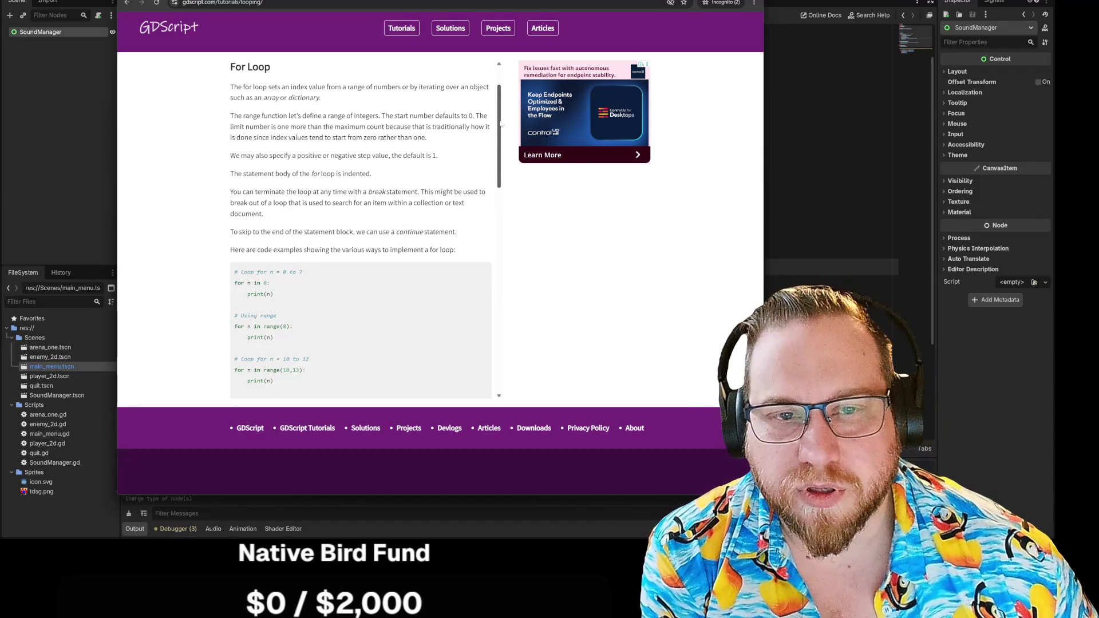
scroll(499, 126, "up", 1)
scroll(501, 123, "down", 1)
scroll(500, 125, "down", 1)
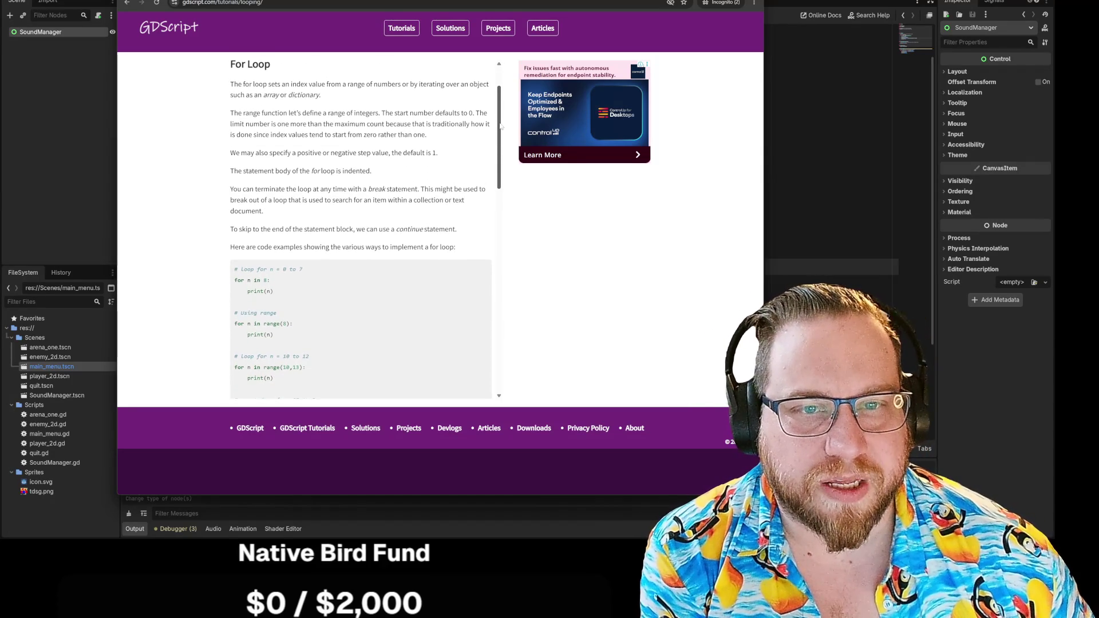
scroll(499, 126, "up", 1)
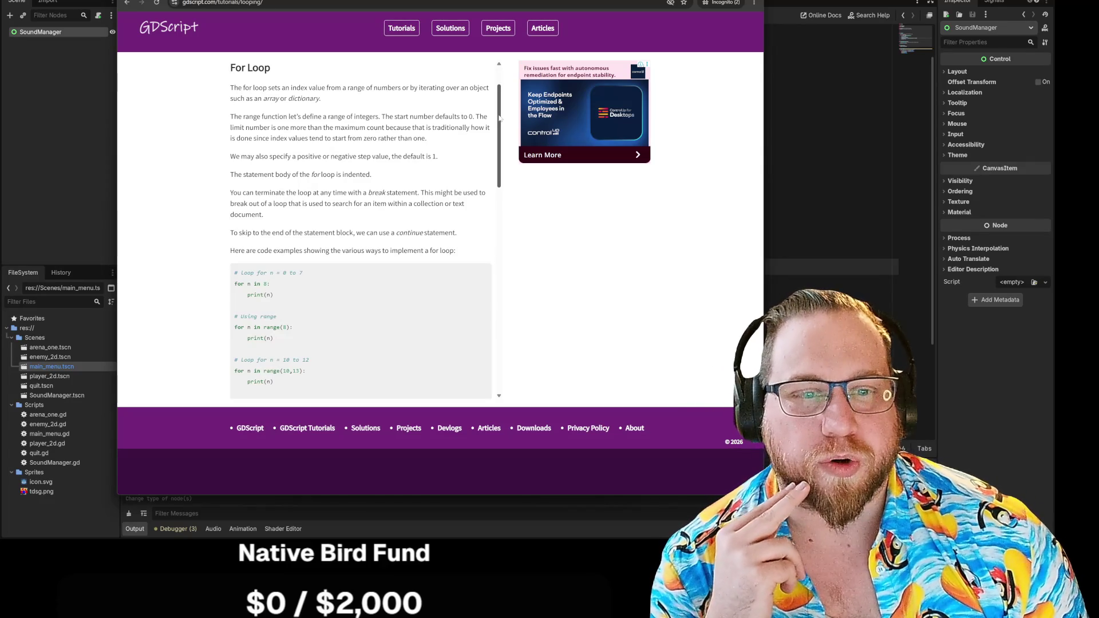
scroll(499, 118, "down", 1)
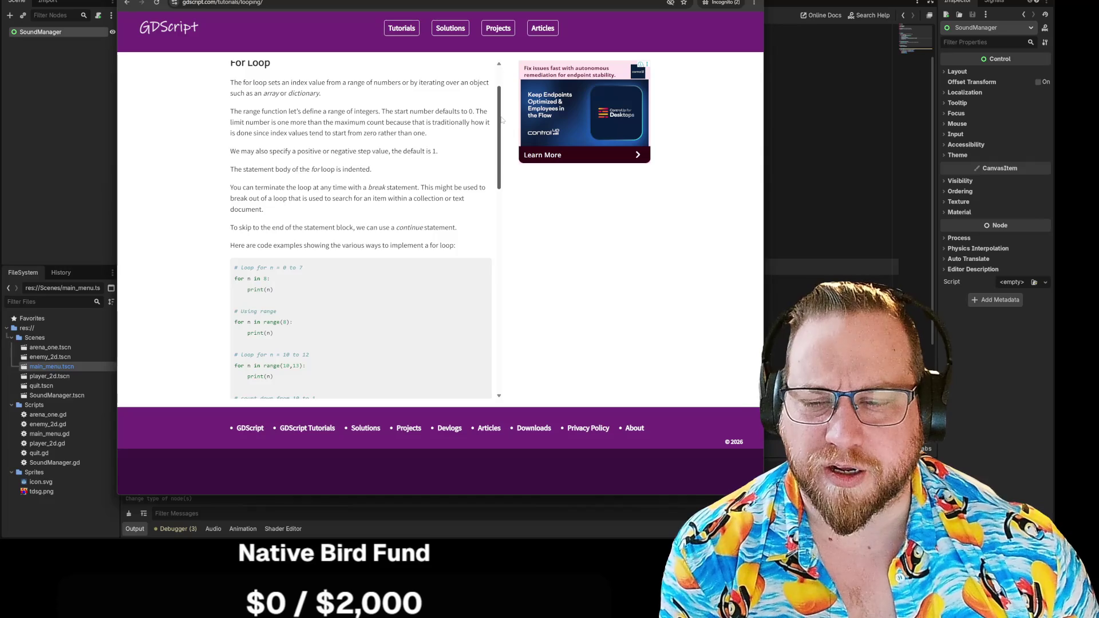
scroll(501, 119, "down", 1)
scroll(498, 119, "up", 1)
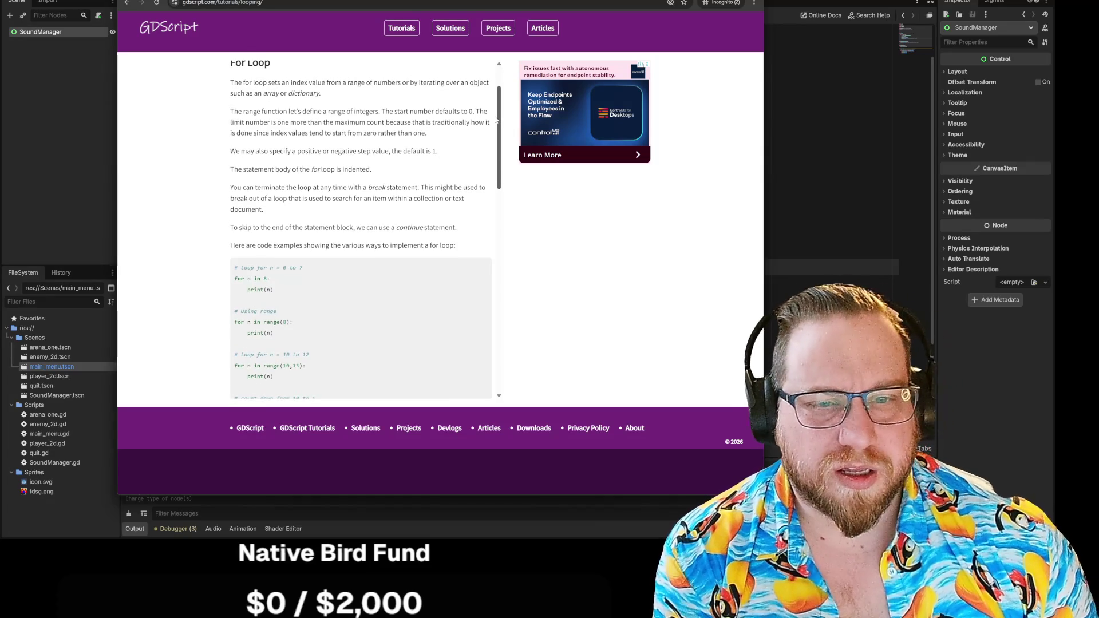
scroll(495, 119, "down", 1)
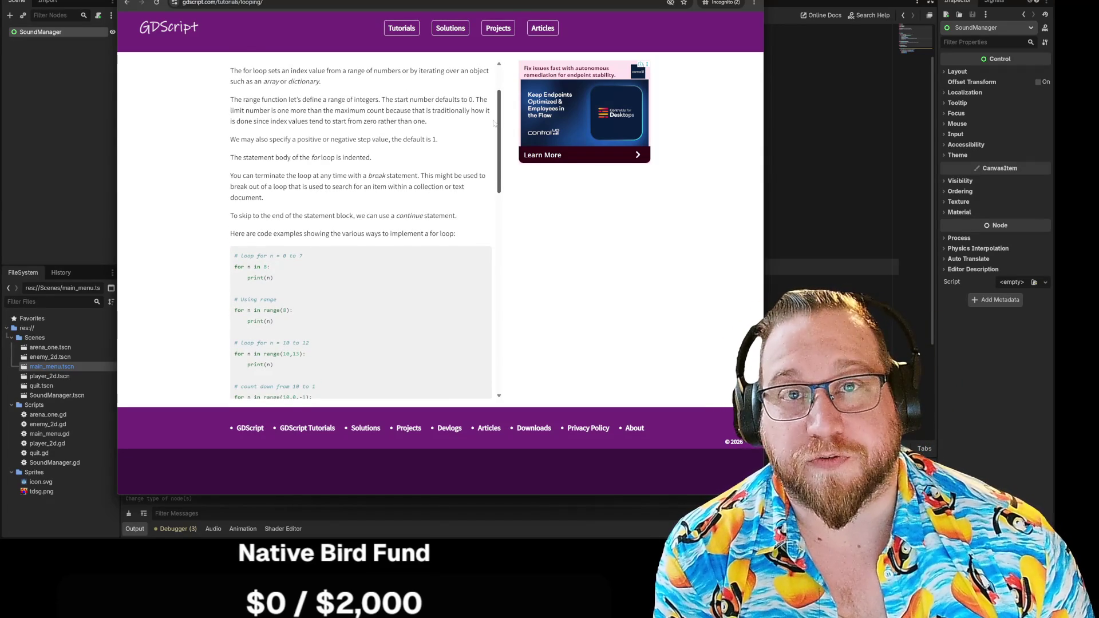
scroll(498, 119, "up", 1)
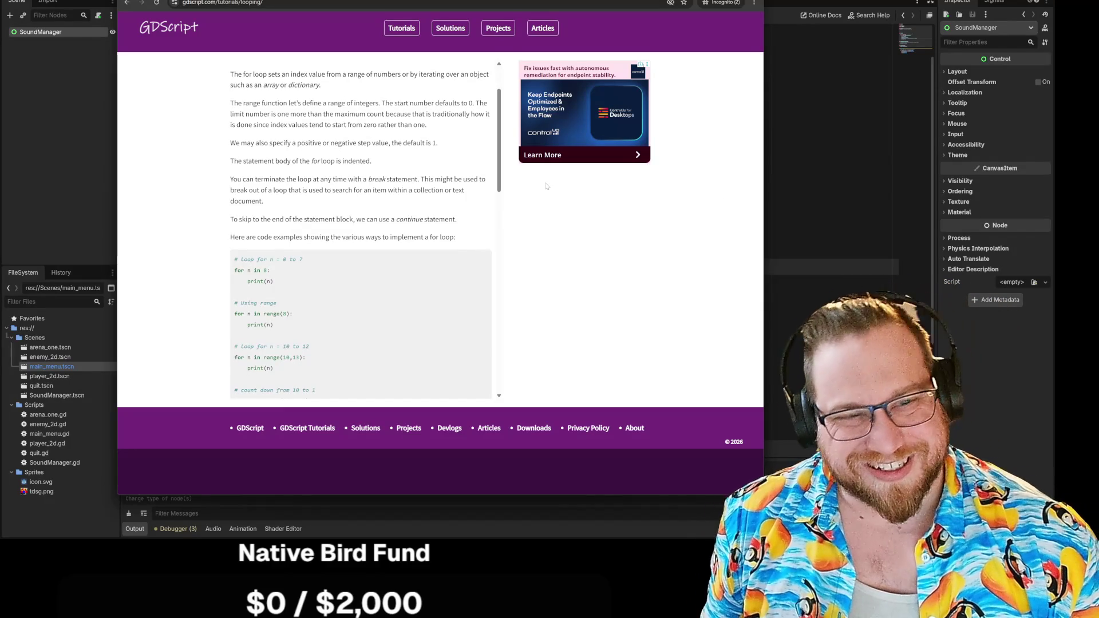
left_click_drag(499, 134, 499, 136)
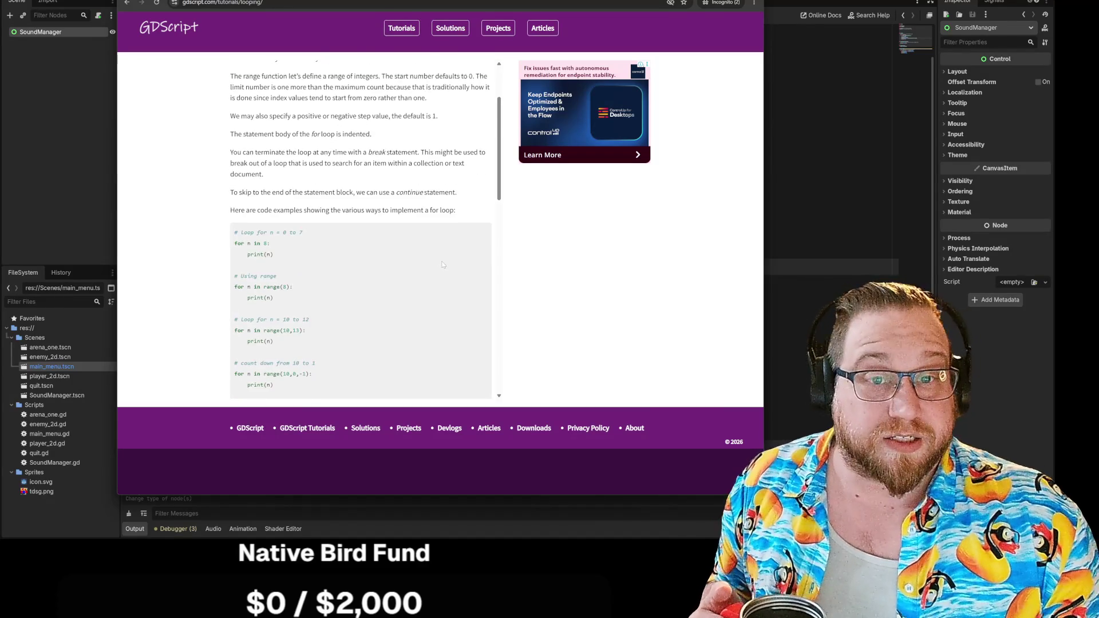
scroll(441, 269, "up", 3)
scroll(442, 269, "down", 3)
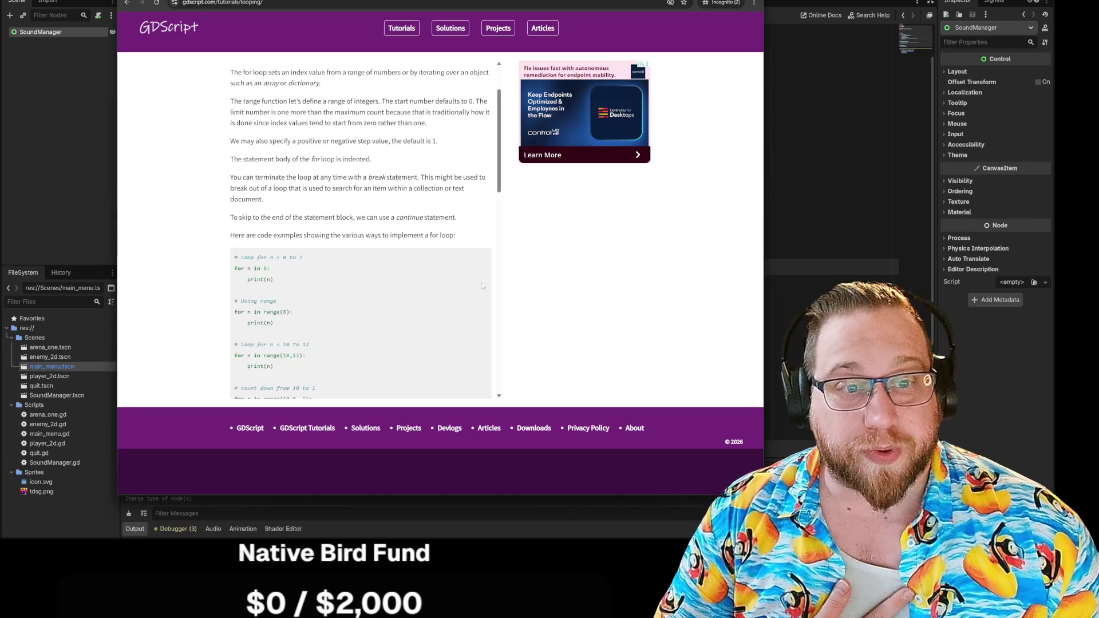
scroll(478, 286, "down", 2)
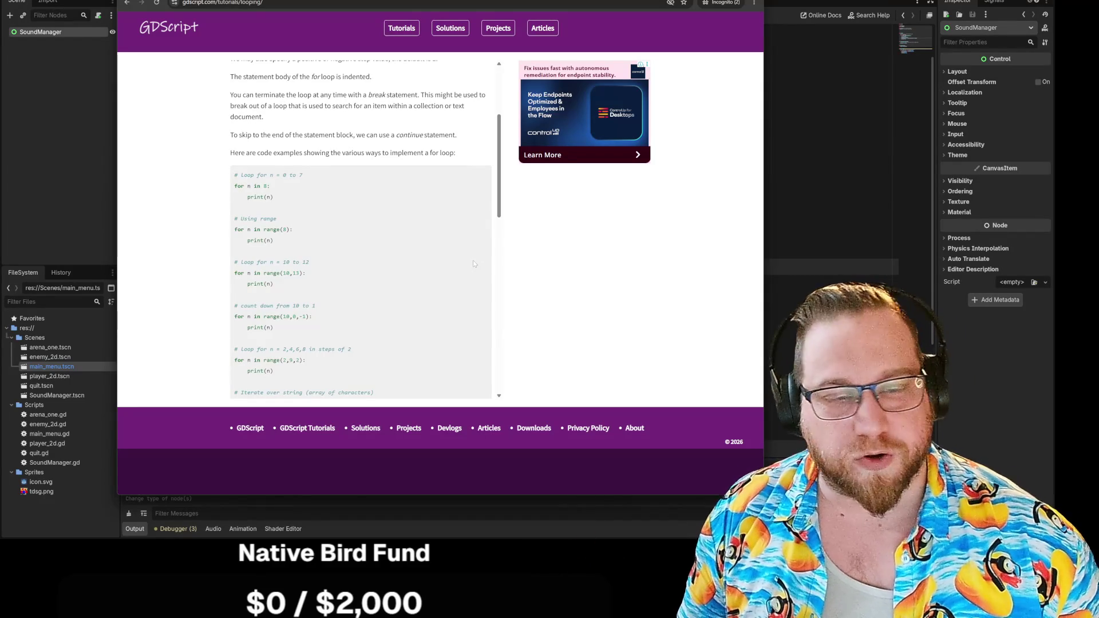
scroll(475, 262, "down", 1)
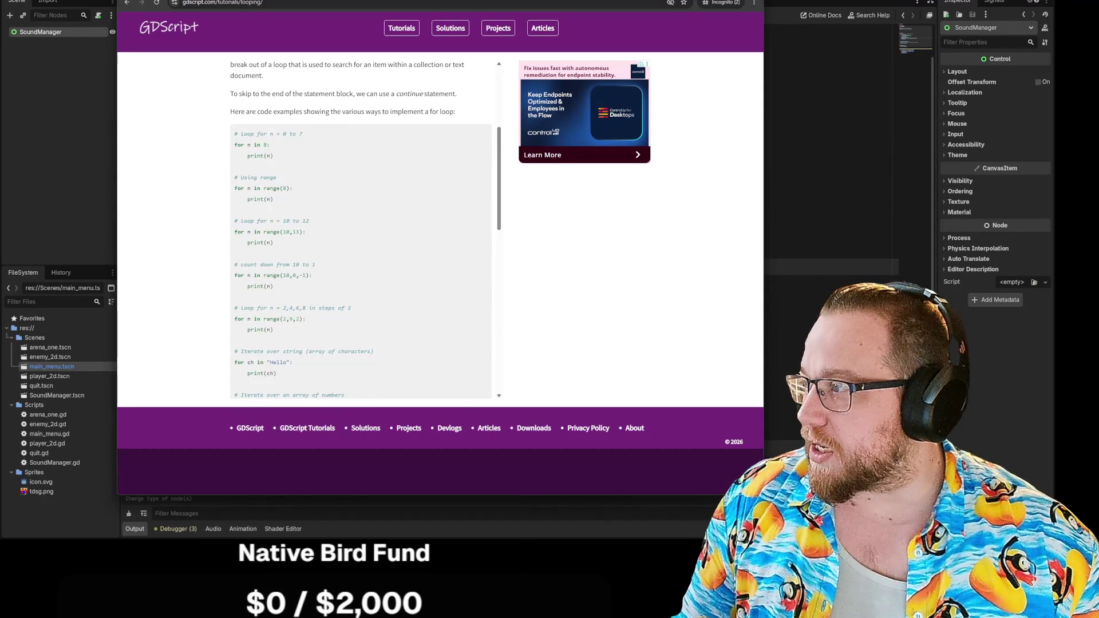
scroll(424, 257, "down", 3)
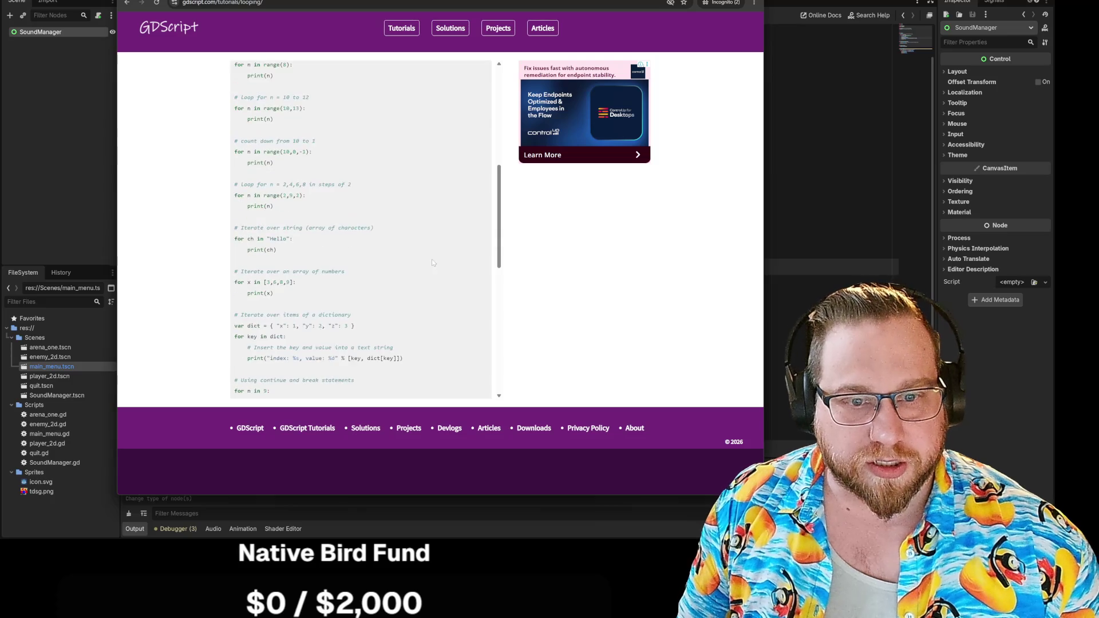
scroll(446, 249, "down", 1)
left_click_drag(240, 145, 431, 253)
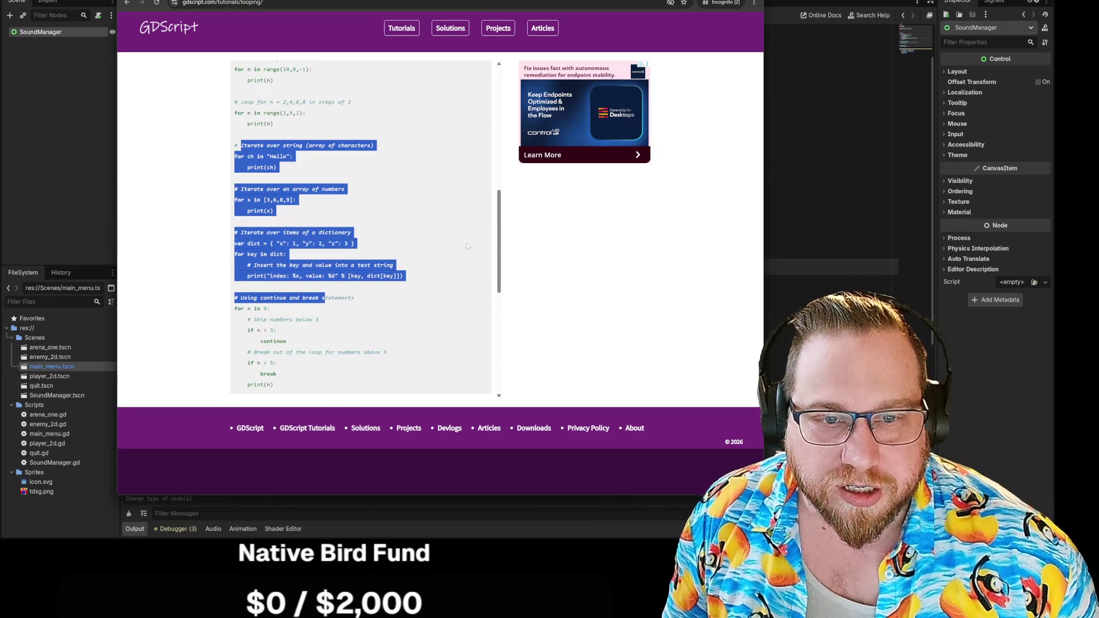
left_click(440, 308)
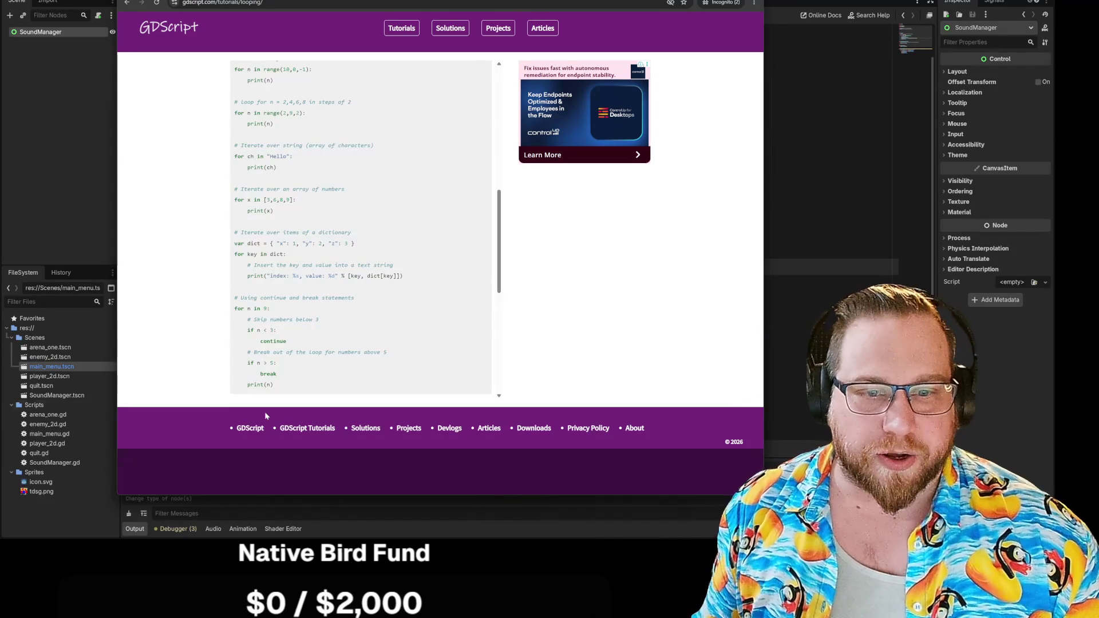
scroll(430, 303, "down", 2)
scroll(429, 304, "down", 3)
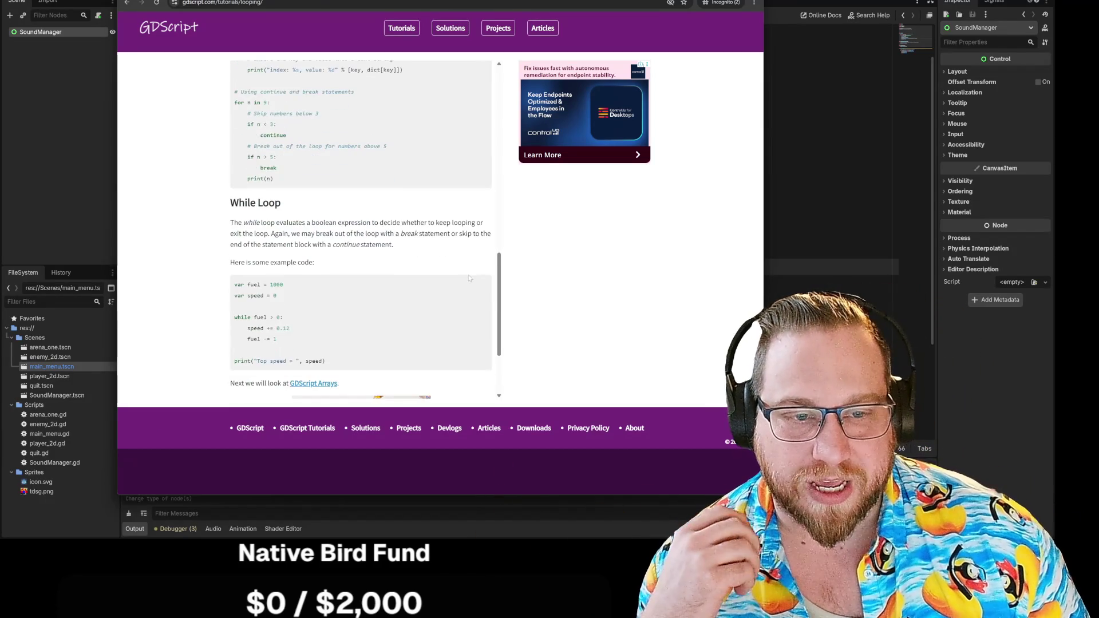
scroll(471, 277, "down", 3)
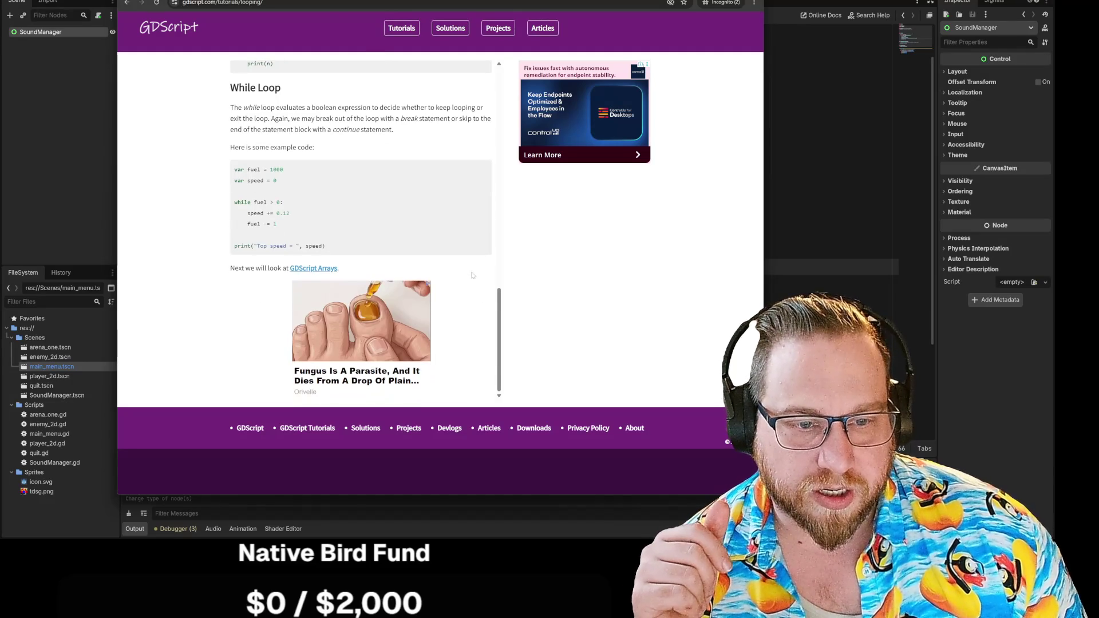
scroll(472, 276, "up", 5)
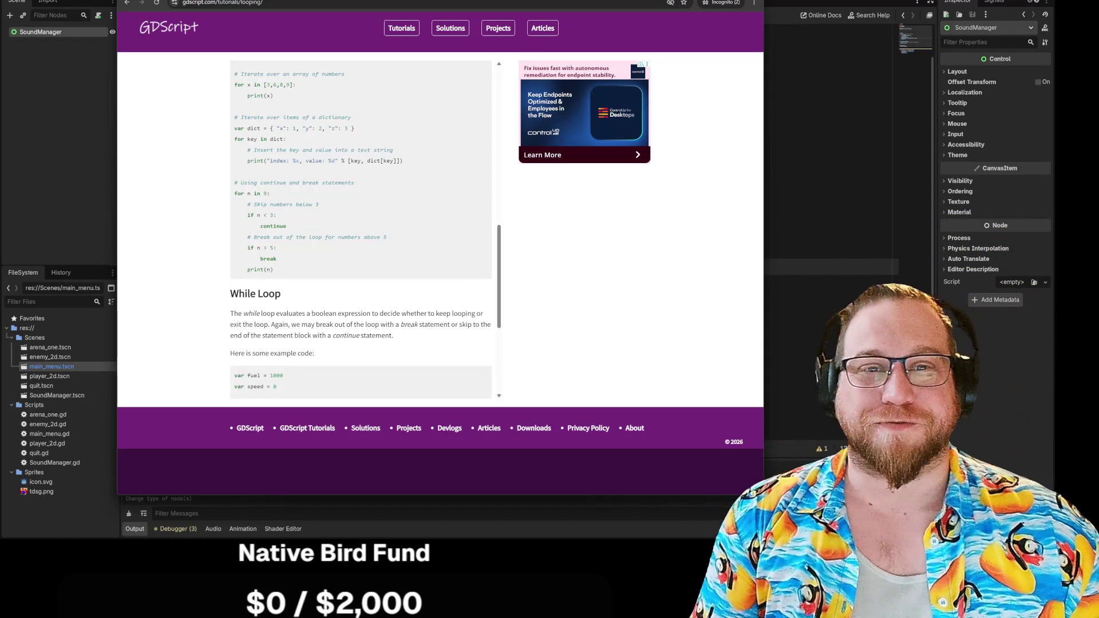
scroll(405, 209, "down", 3)
scroll(480, 282, "up", 10)
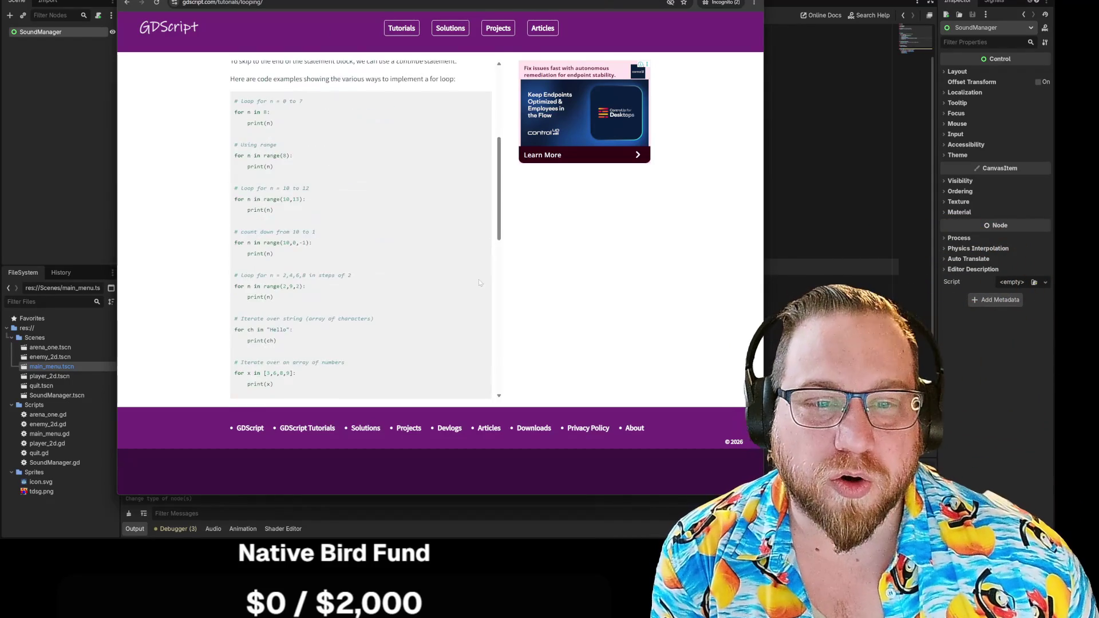
scroll(480, 281, "up", 1)
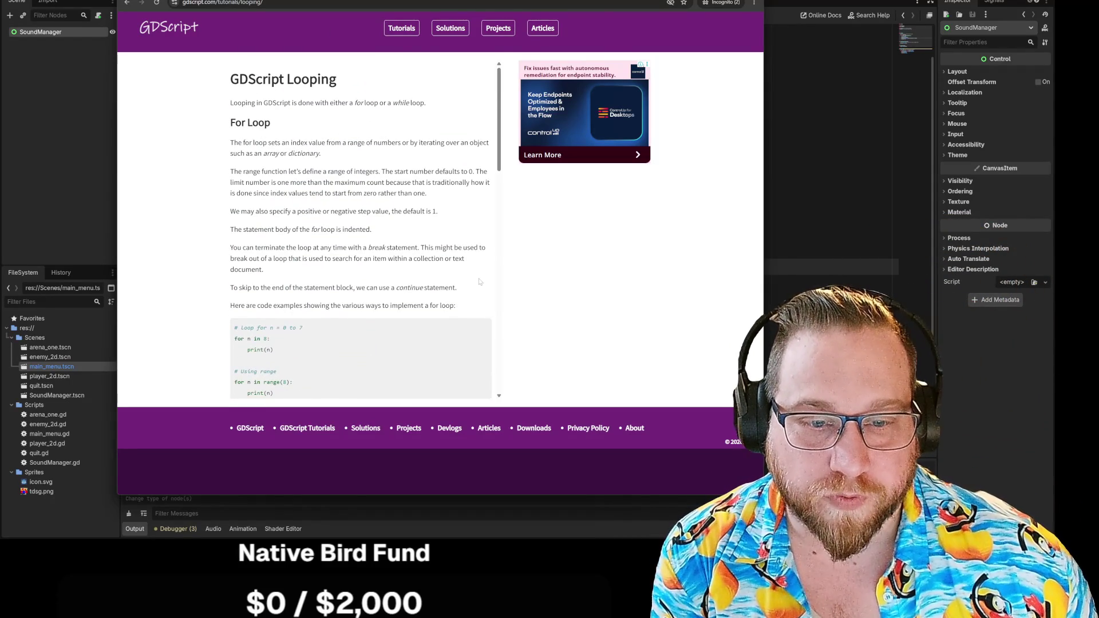
scroll(480, 282, "down", 1)
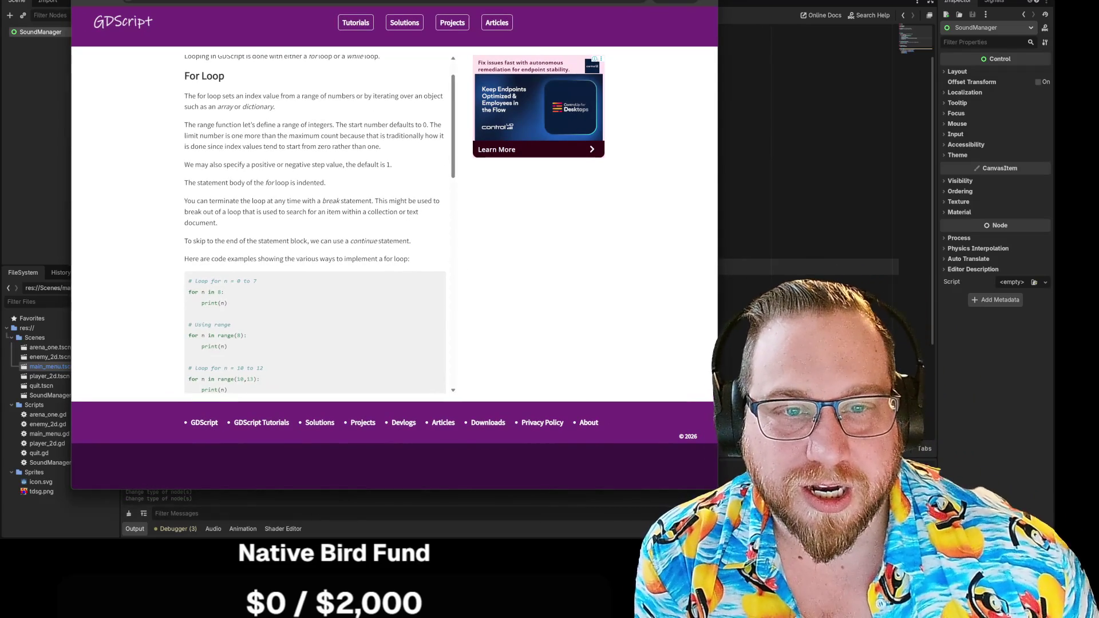
scroll(323, 153, "down", 4)
scroll(323, 153, "up", 1)
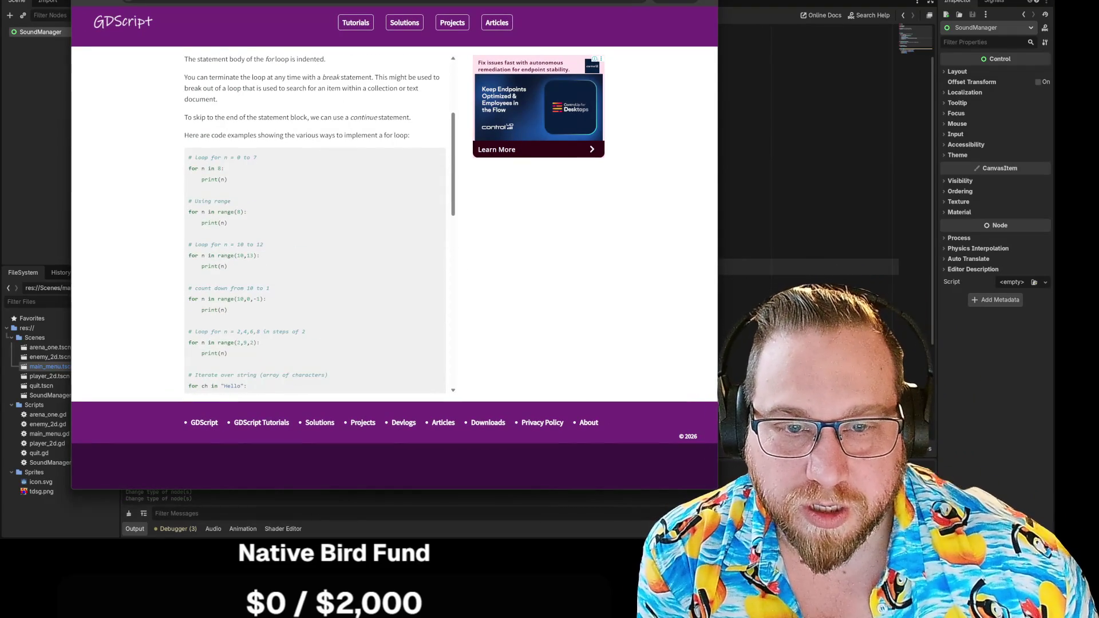
left_click_drag(208, 157, 257, 157)
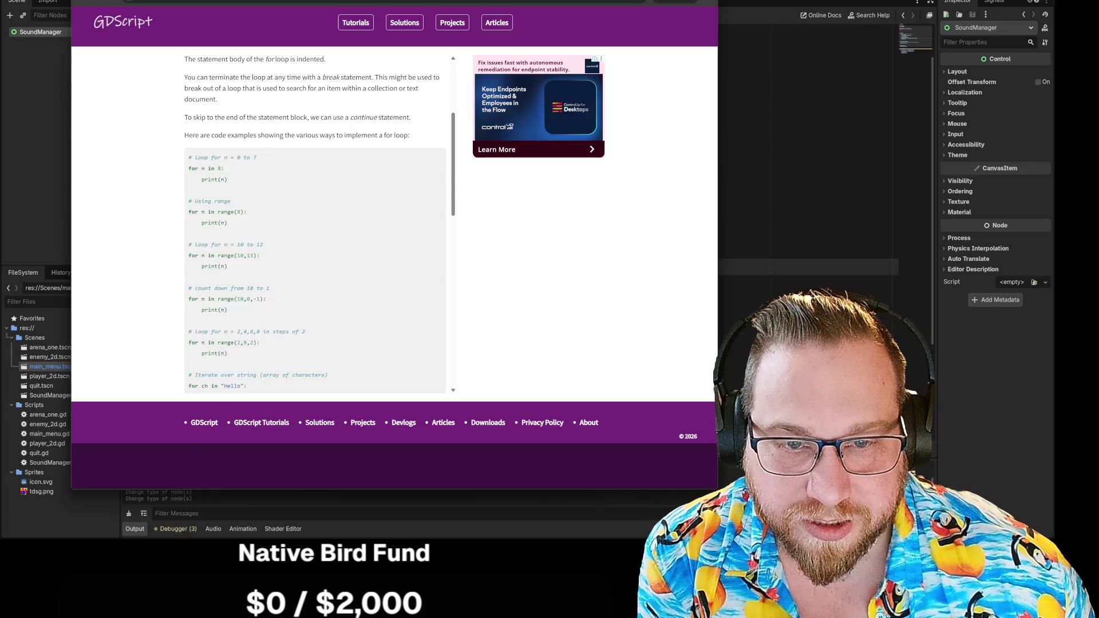
double_click(208, 179)
left_click(251, 178)
scroll(279, 185, "down", 1)
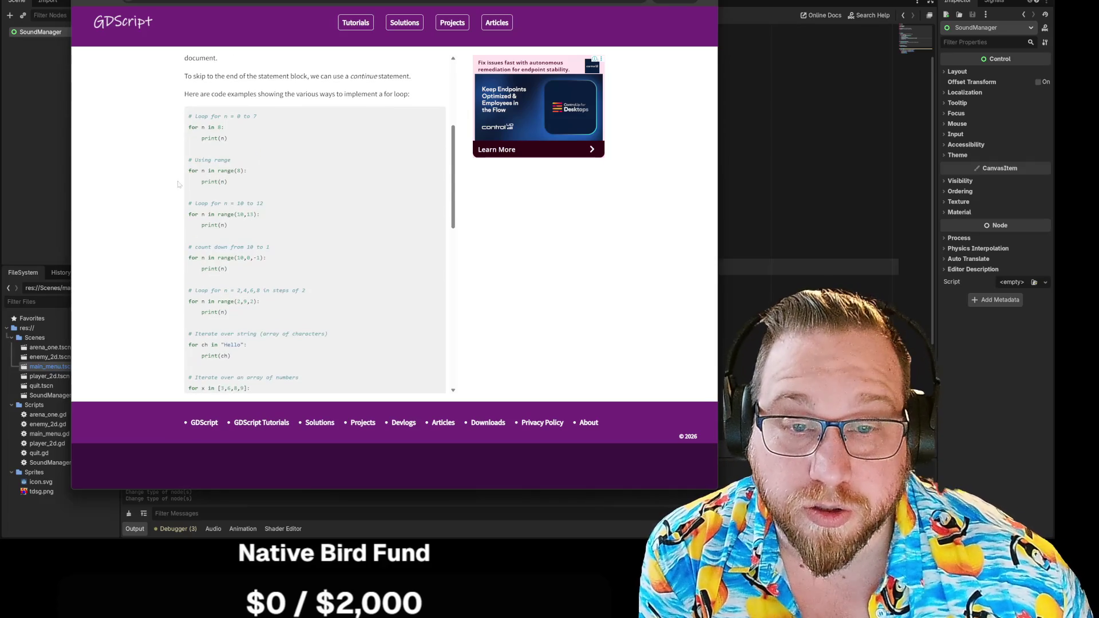
double_click(229, 170)
double_click(214, 182)
left_click(179, 183)
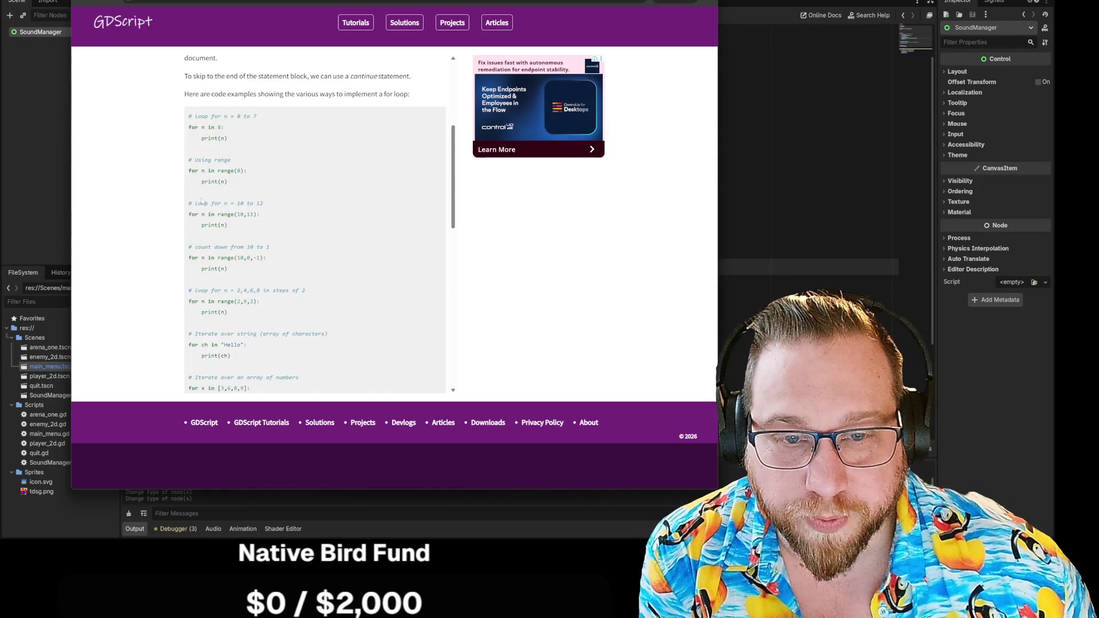
left_click_drag(237, 203, 265, 203)
left_click(293, 210)
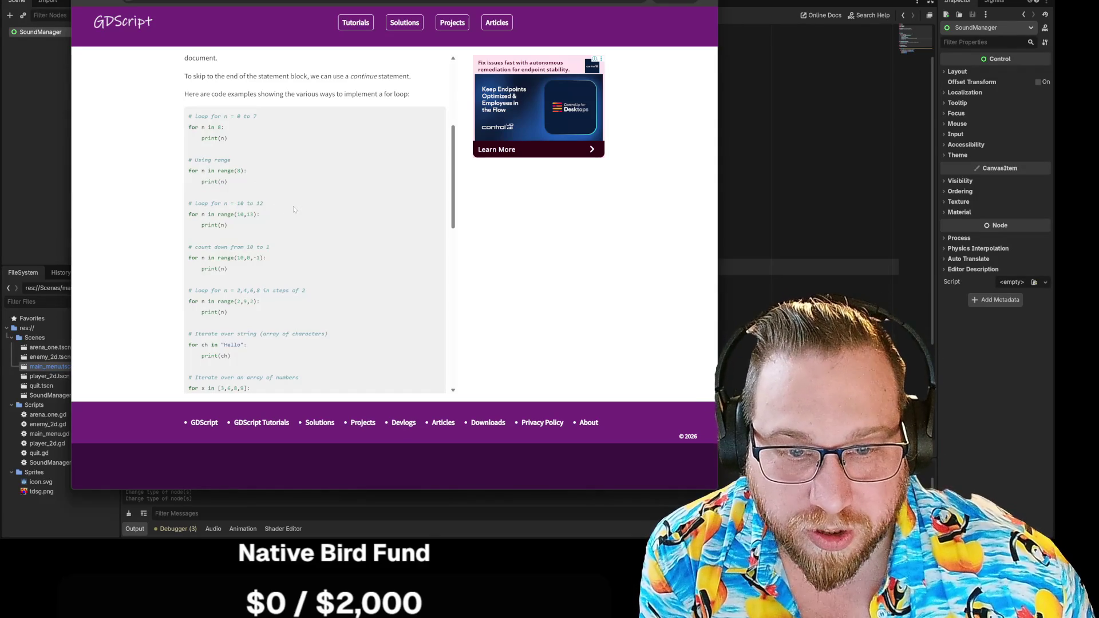
scroll(294, 209, "down", 1)
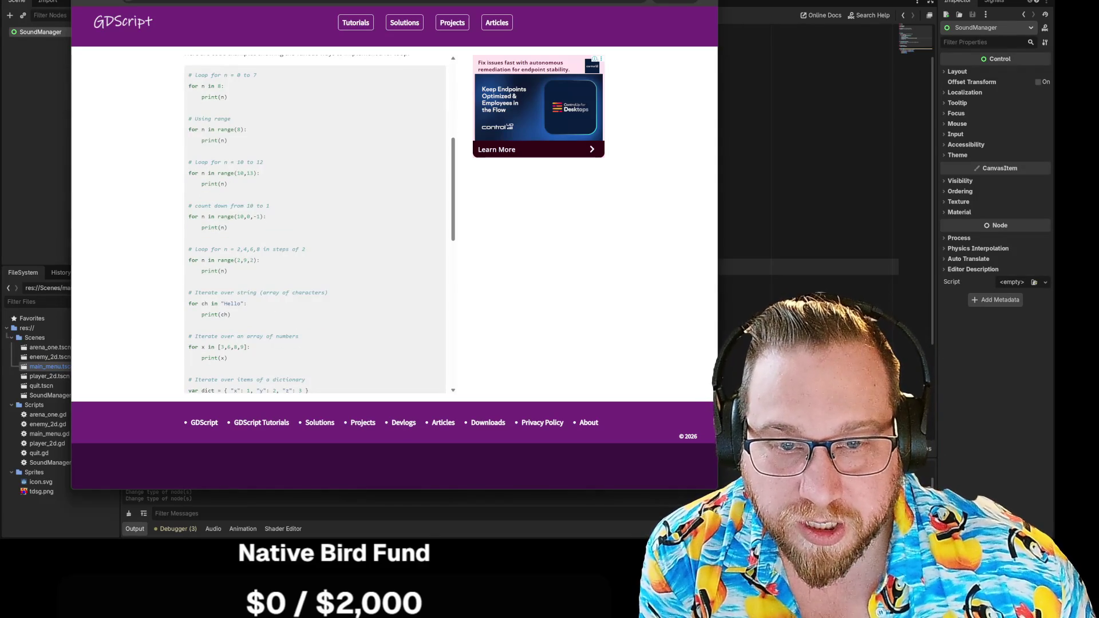
double_click(249, 173)
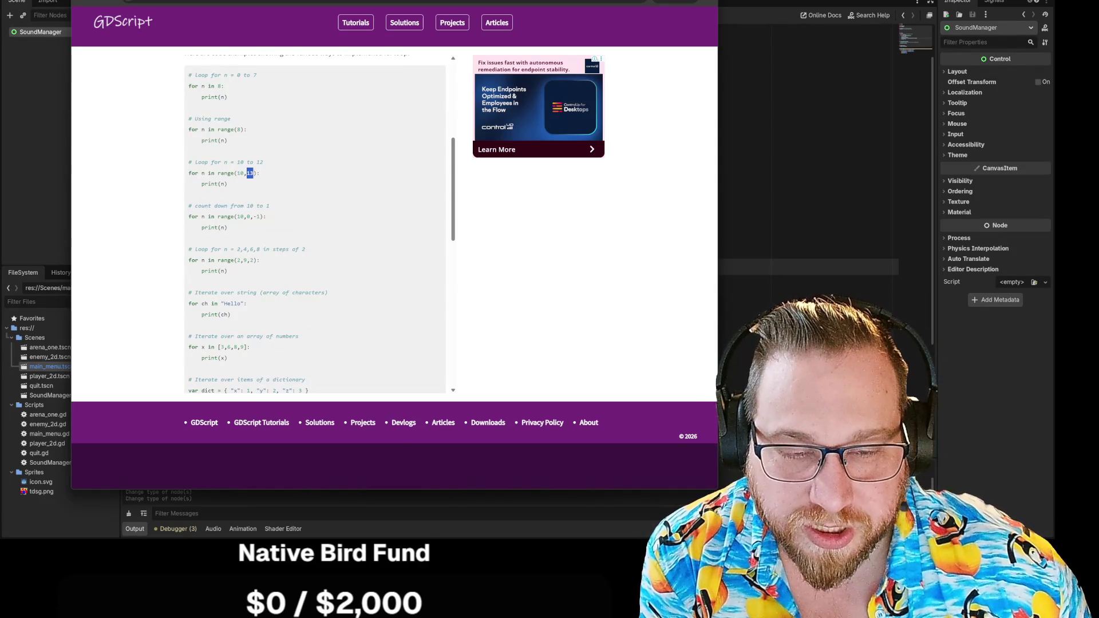
left_click(249, 171)
left_click_drag(247, 172, 254, 173)
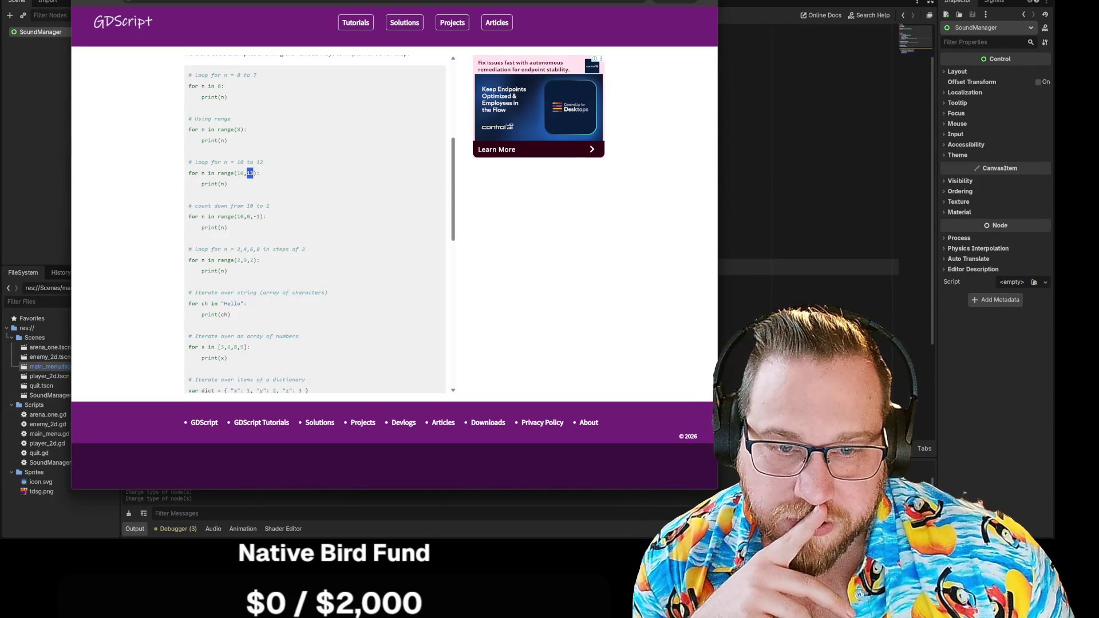
left_click(249, 173)
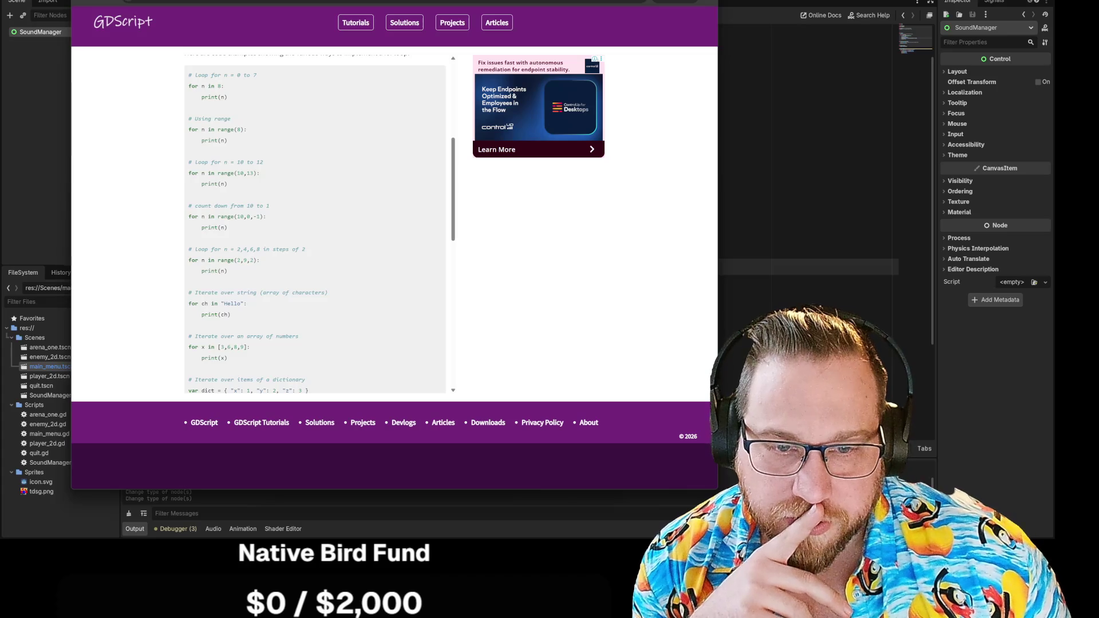
double_click(239, 260)
double_click(249, 259)
left_click(362, 252)
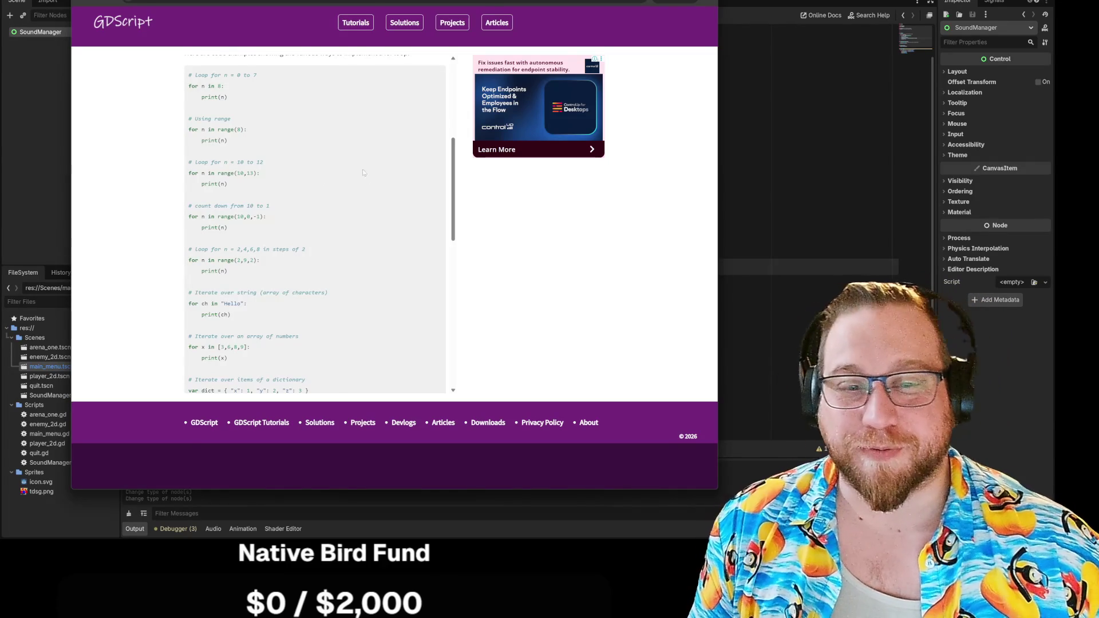
scroll(216, 247, "down", 1)
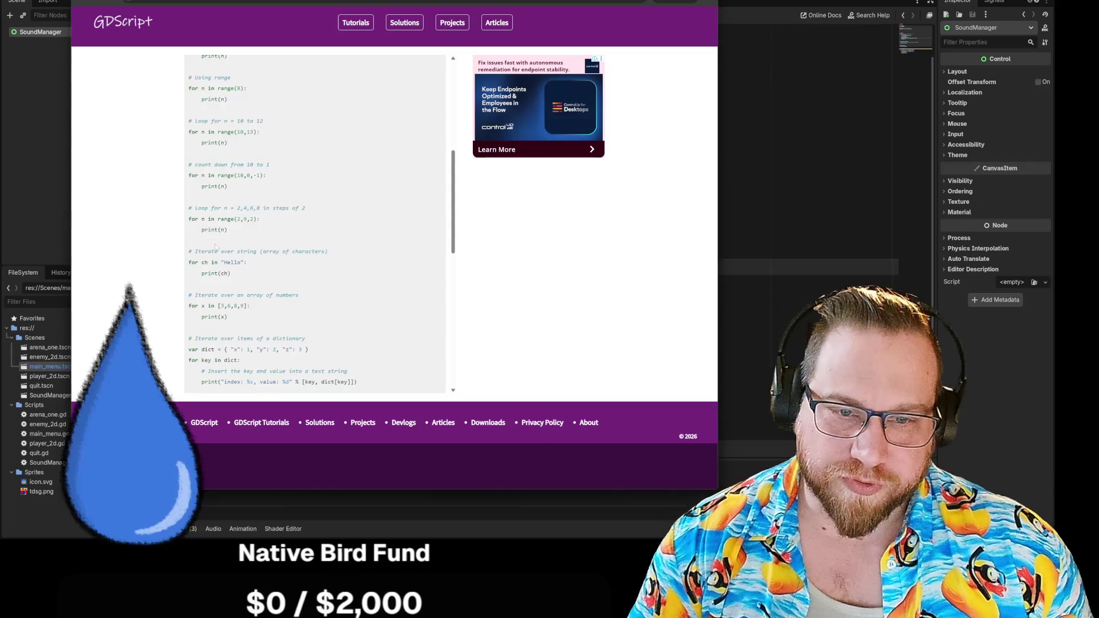
left_click_drag(266, 251, 304, 251)
left_click(336, 259)
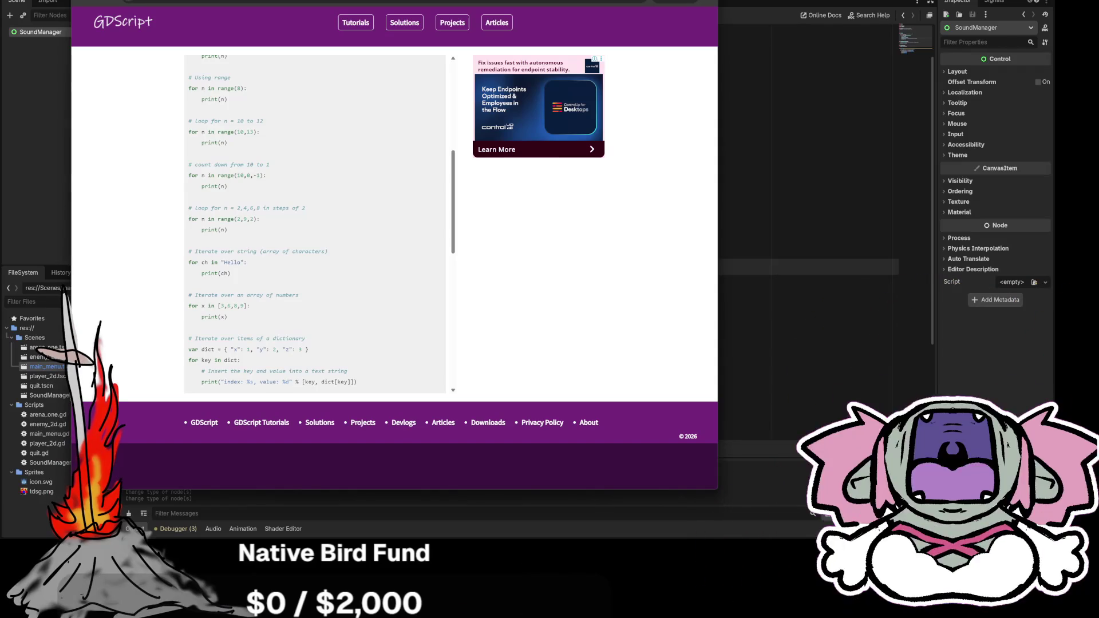
scroll(312, 177, "down", 10)
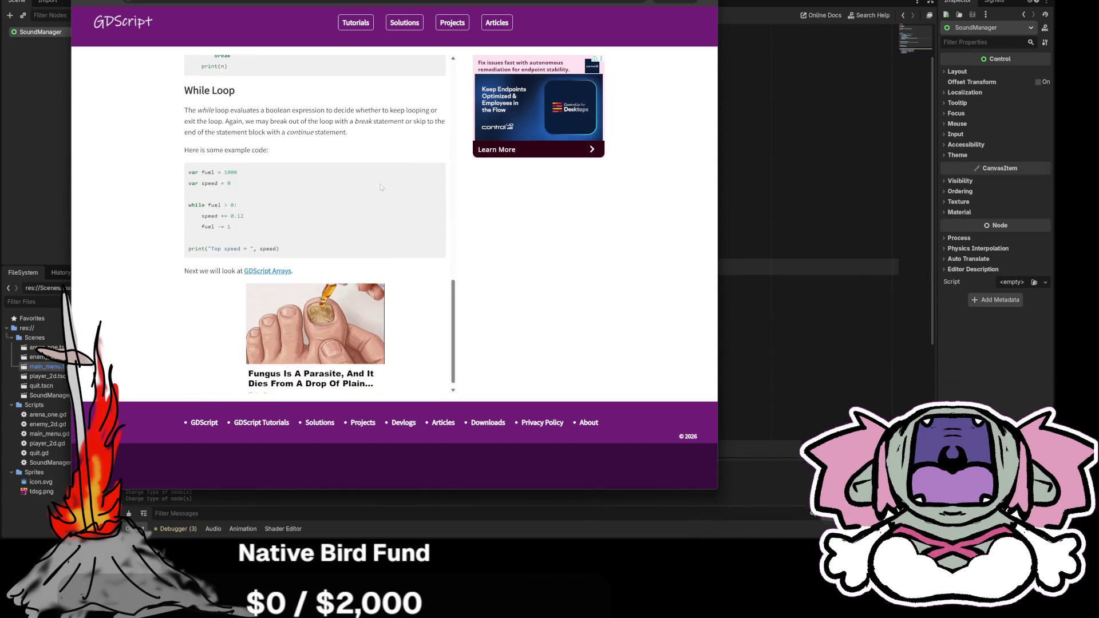
scroll(381, 187, "up", 3)
scroll(381, 187, "down", 1)
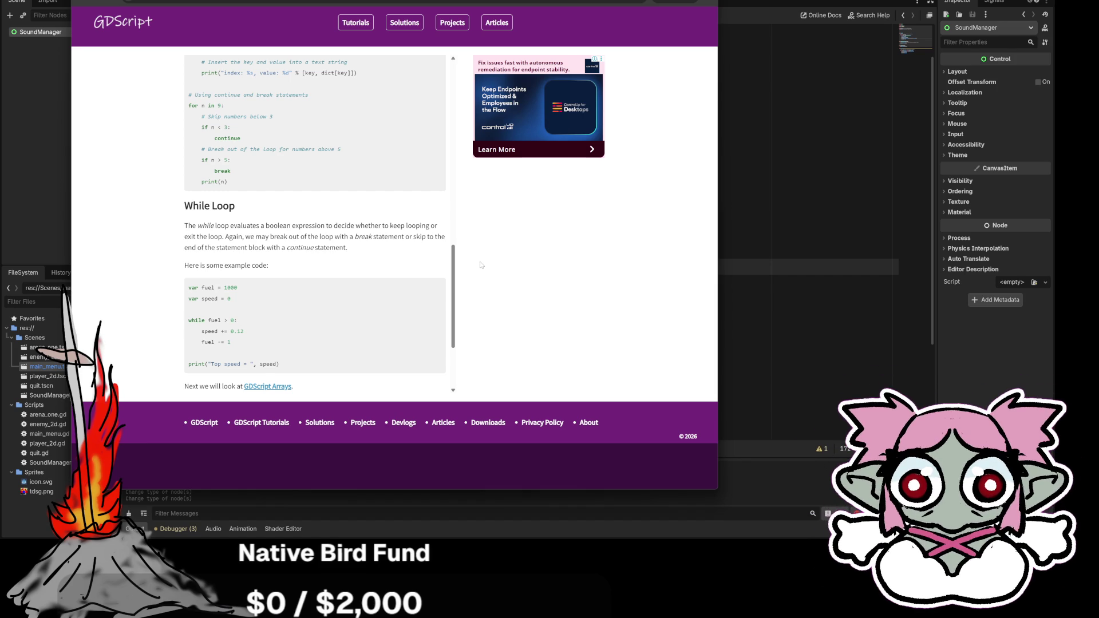
mouse_move(206, 321)
left_mouse_down()
mouse_move(248, 325)
mouse_move(231, 342)
left_mouse_up()
left_click(280, 344)
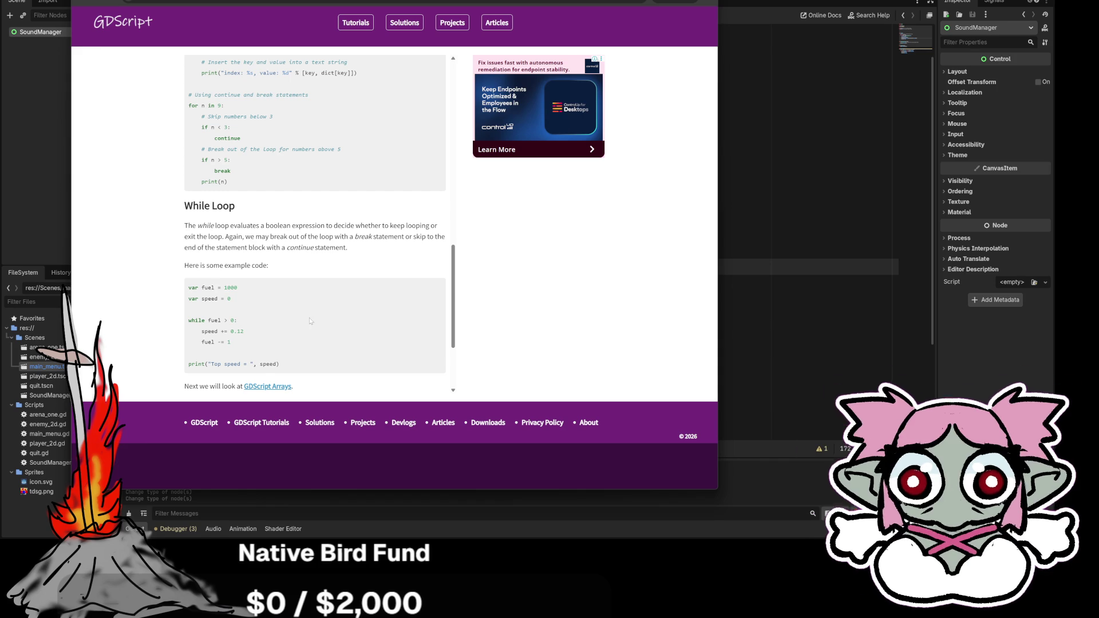
scroll(444, 261, "up", 3)
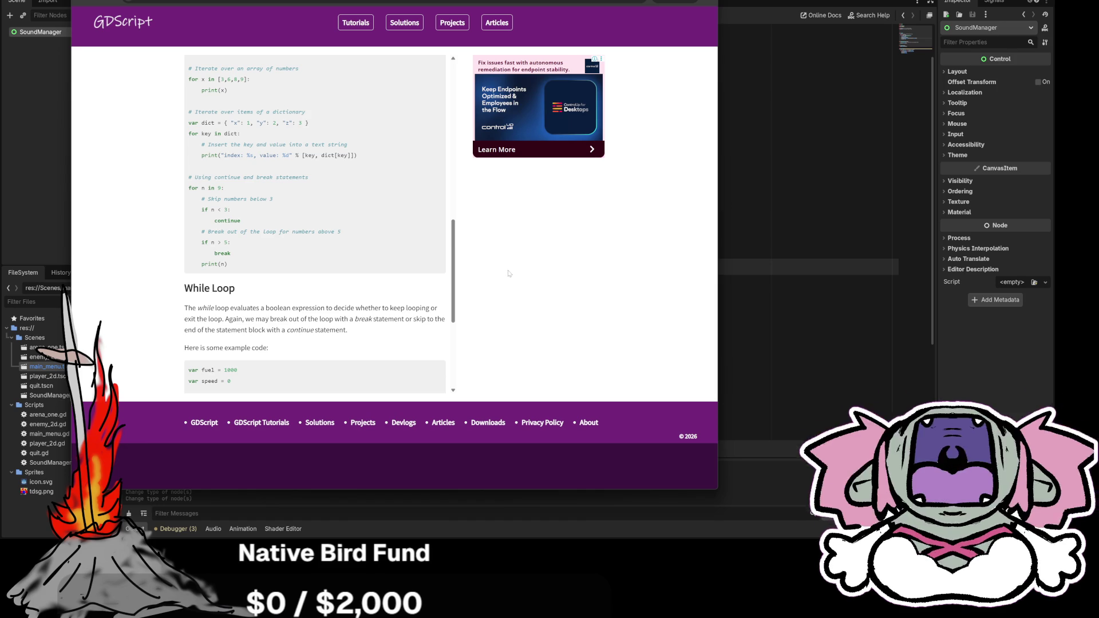
scroll(418, 201, "up", 1)
scroll(418, 201, "up", 1)
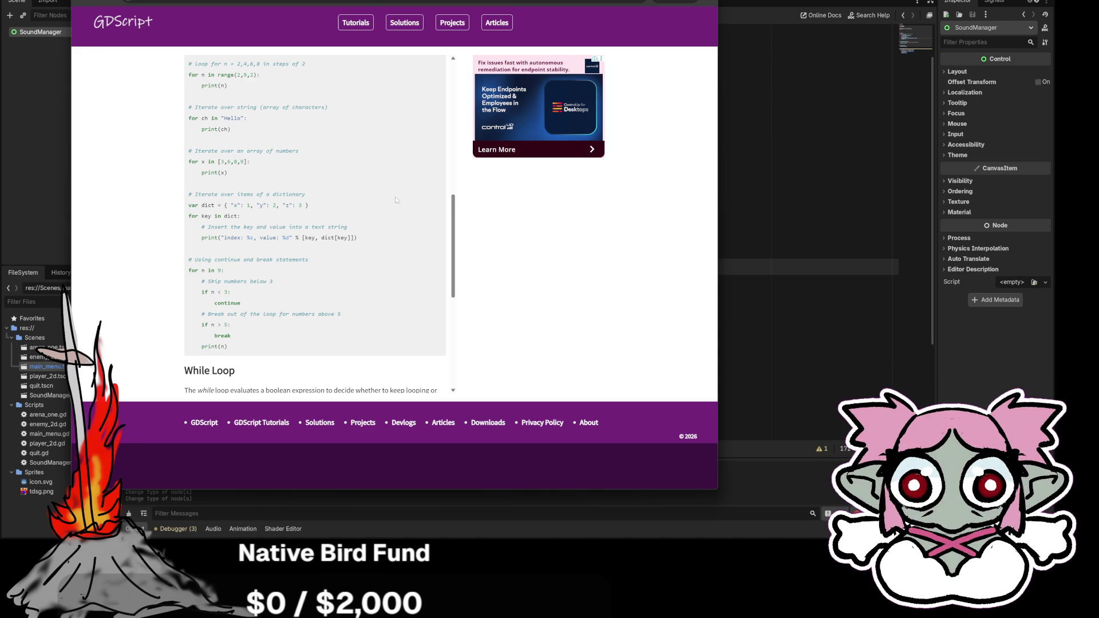
scroll(392, 180, "up", 3)
scroll(400, 164, "down", 2)
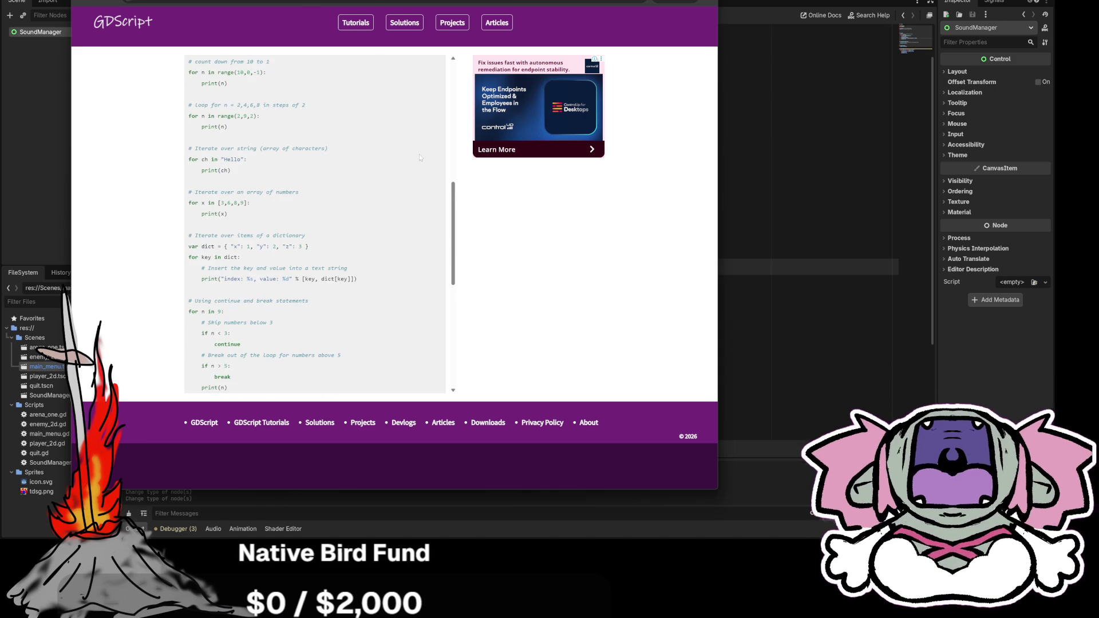
key("alt+Tab")
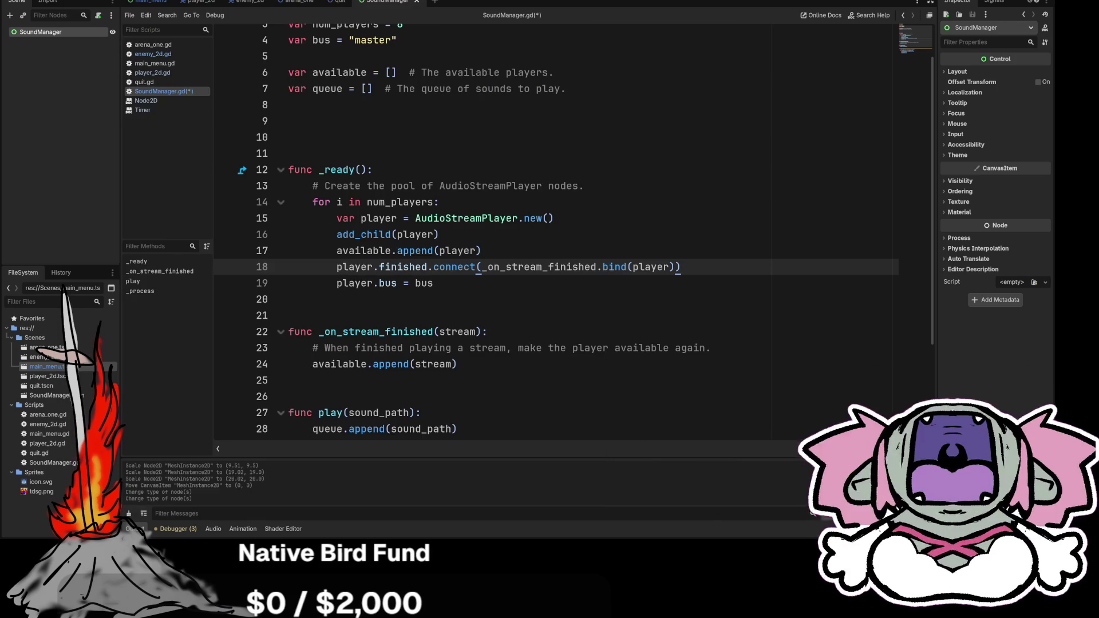
Review the sound-pool code, highlighting the loop variable, the player count 8, and the play and _process functions
double_click(339, 202)
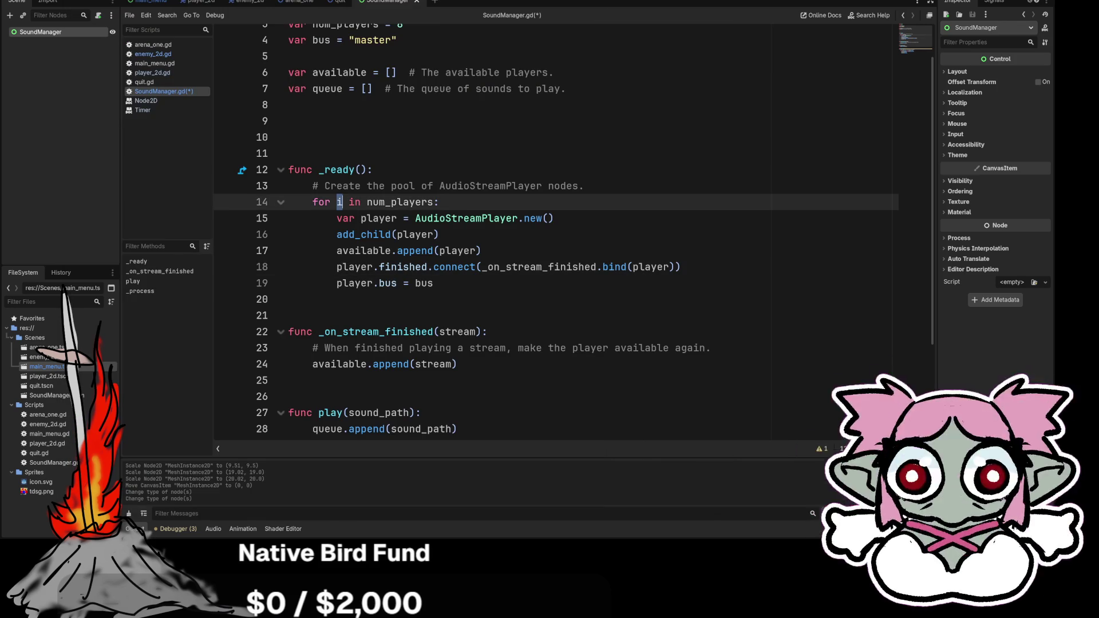
double_click(355, 202)
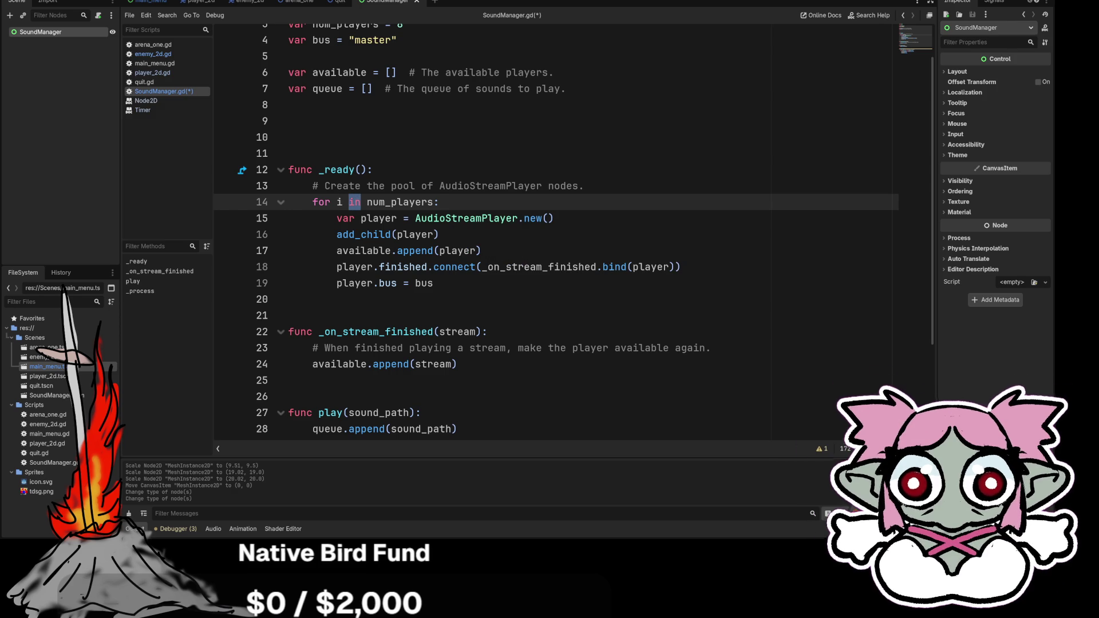
double_click(339, 202)
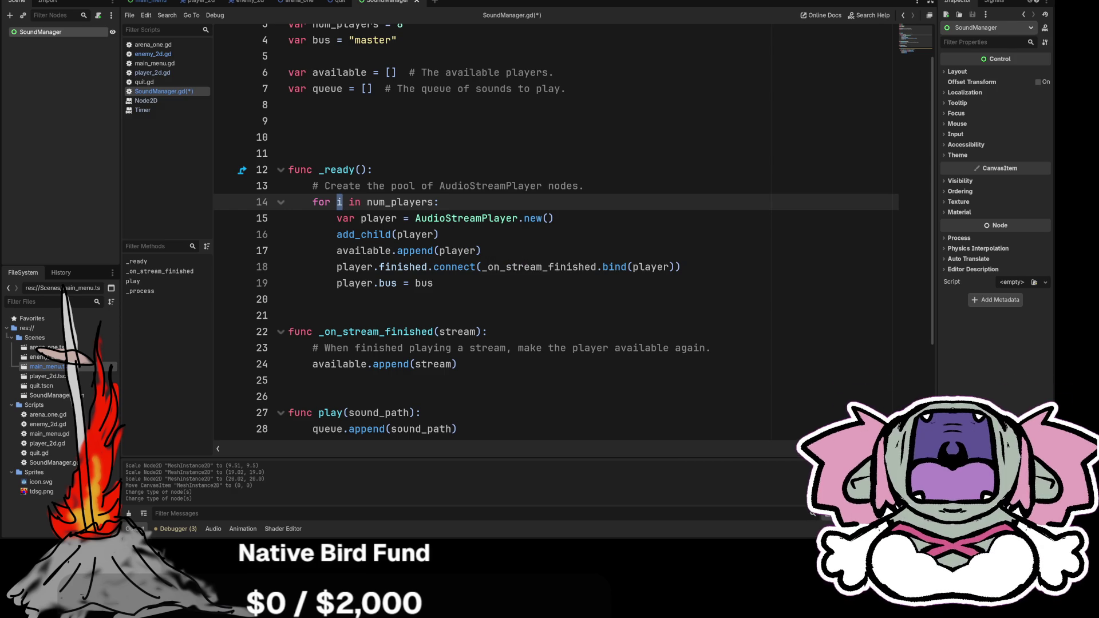
scroll(555, 229, "up", 1)
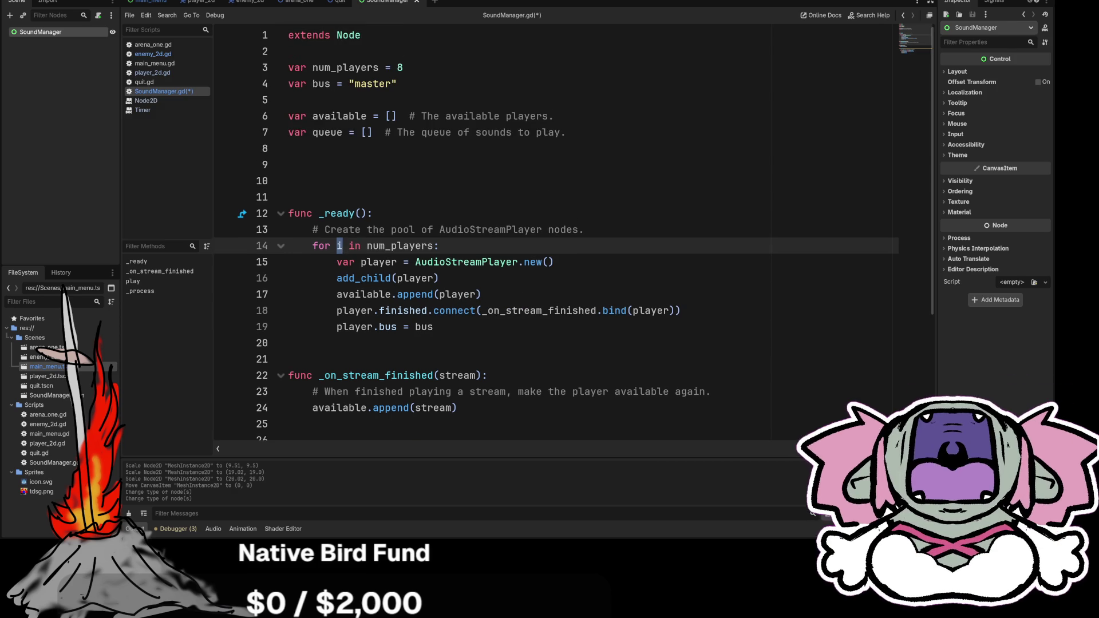
double_click(399, 67)
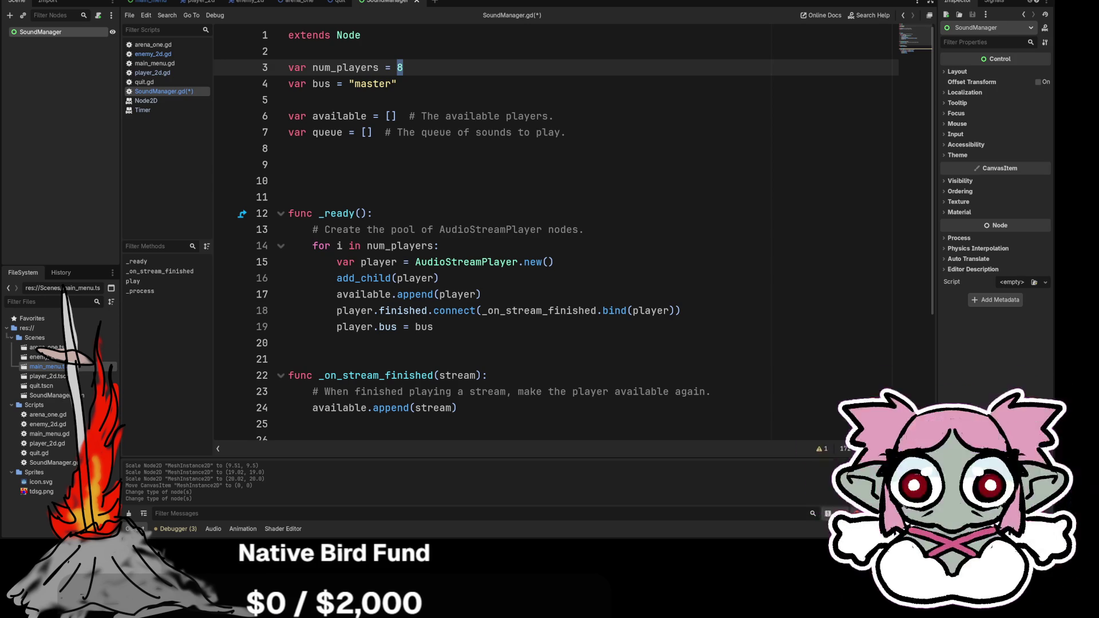
left_click(289, 196)
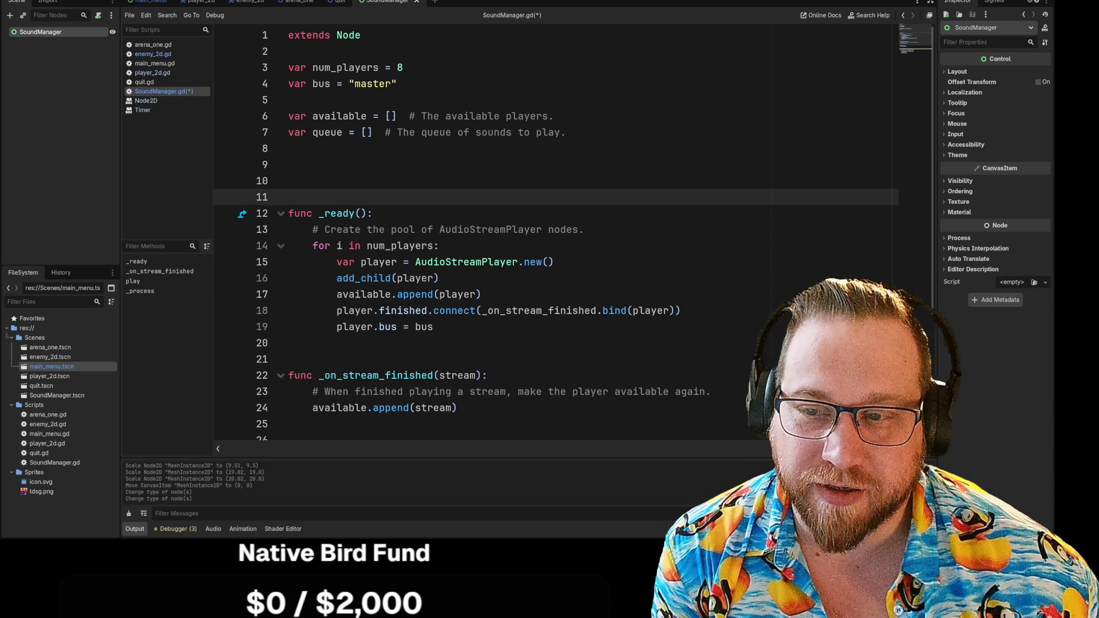
scroll(549, 229, "down", 4)
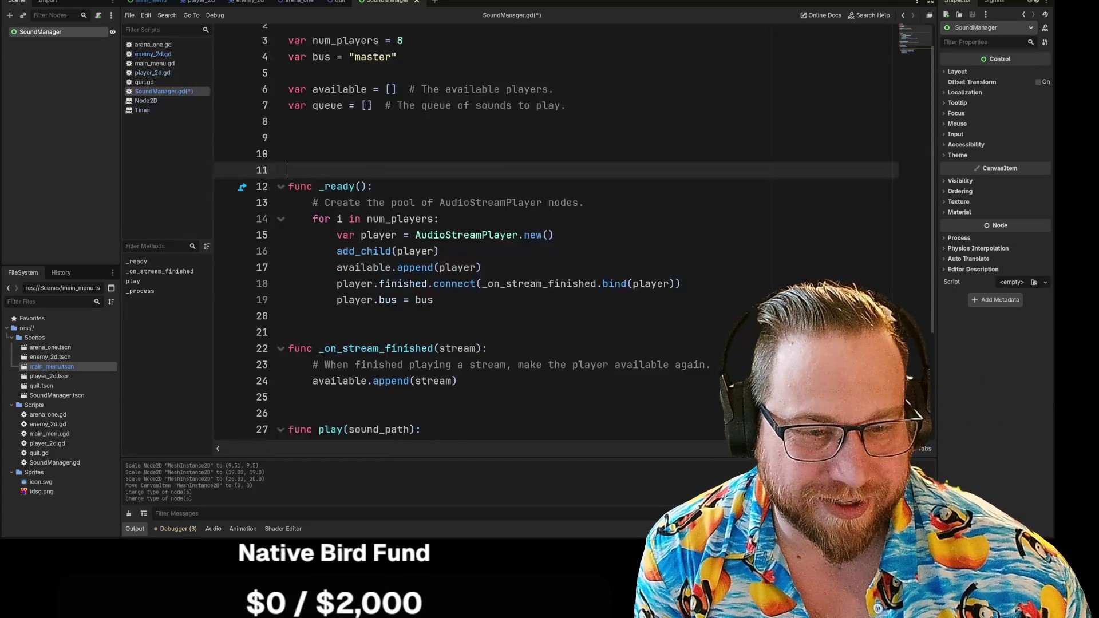
left_click(417, 347)
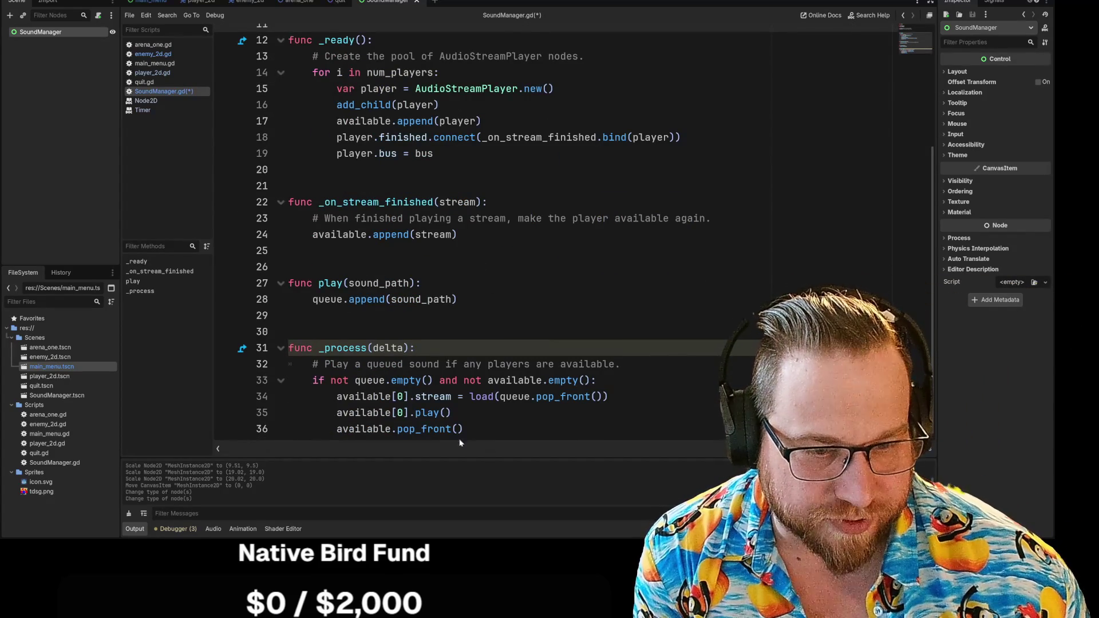
mouse_move(463, 428)
left_mouse_down()
mouse_move(291, 250)
mouse_move(288, 67)
left_mouse_up()
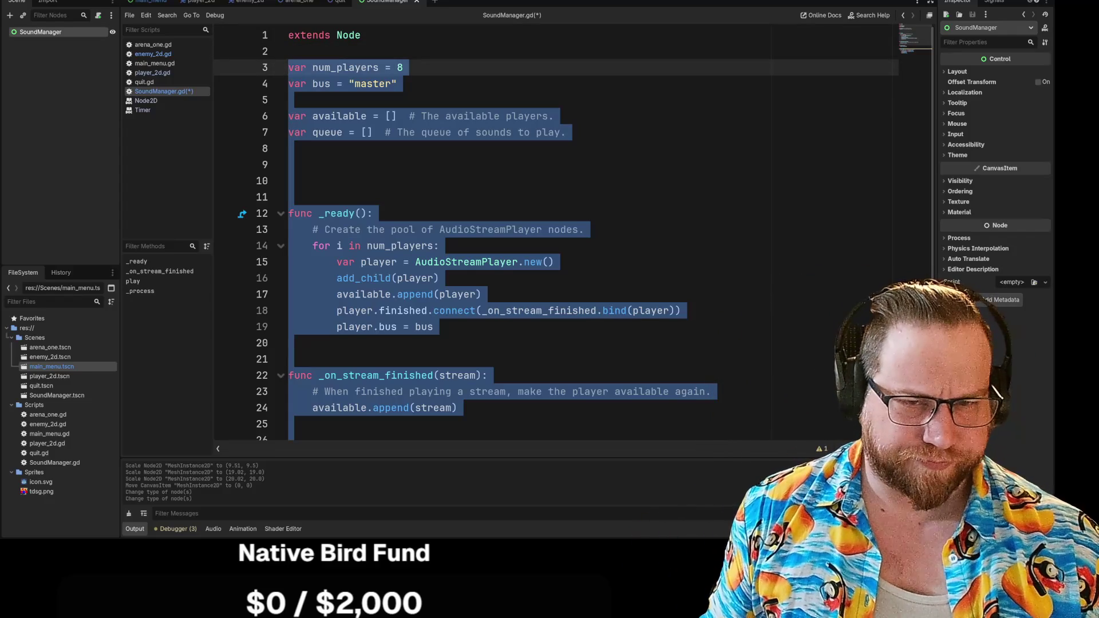
left_click(289, 196)
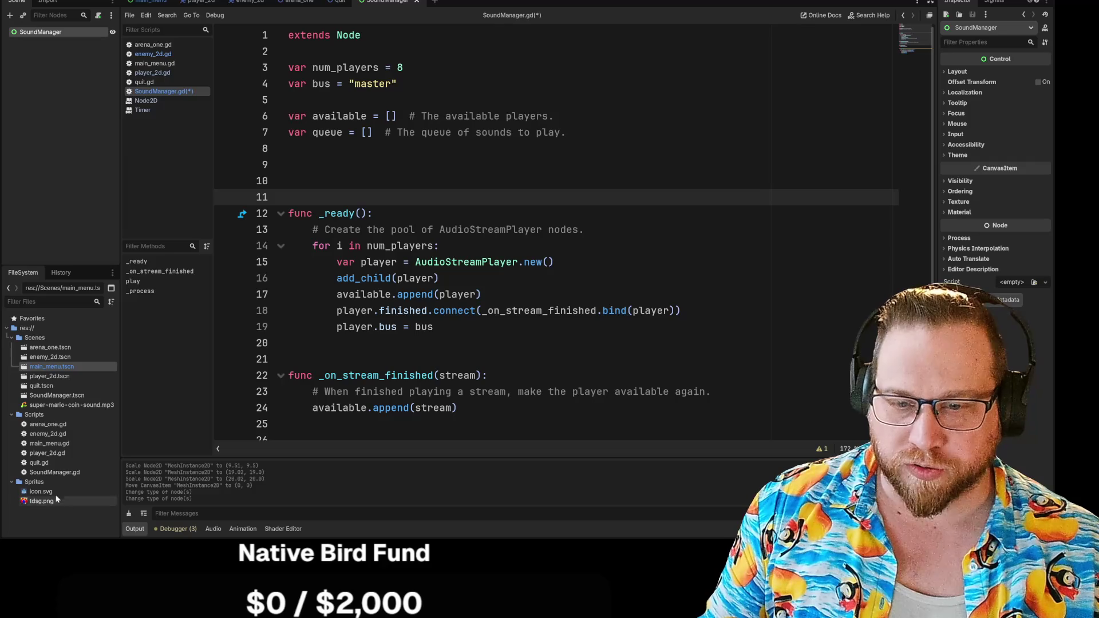
Bring up the context menu for the project files in the FileSystem dock
right_click(47, 507)
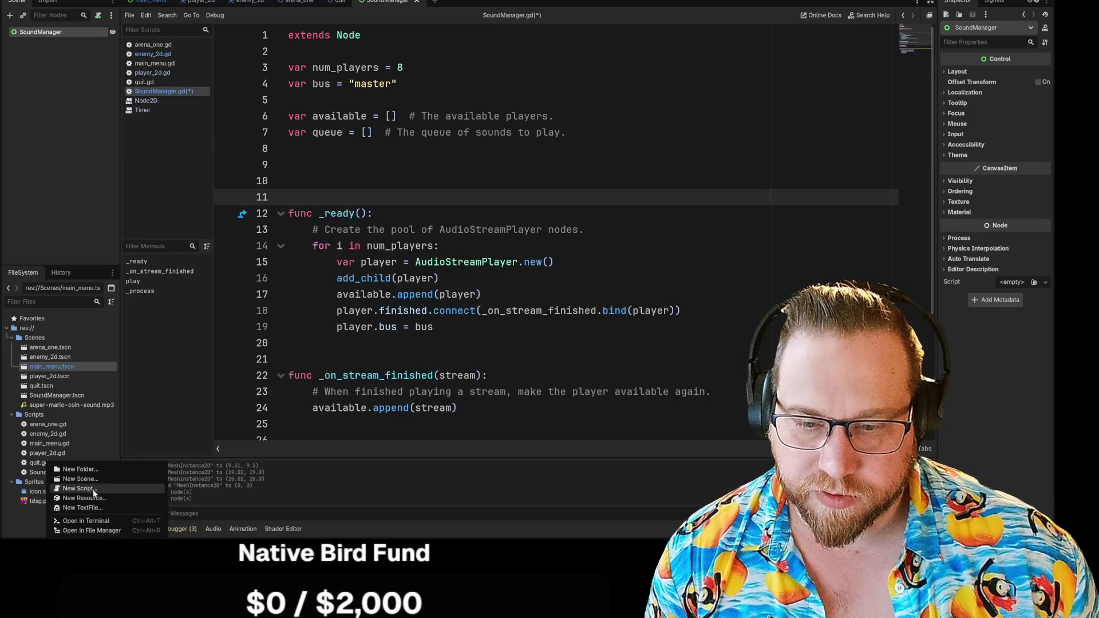
Create a new folder named Sounds at res://
left_click(91, 468)
type("Sounds")
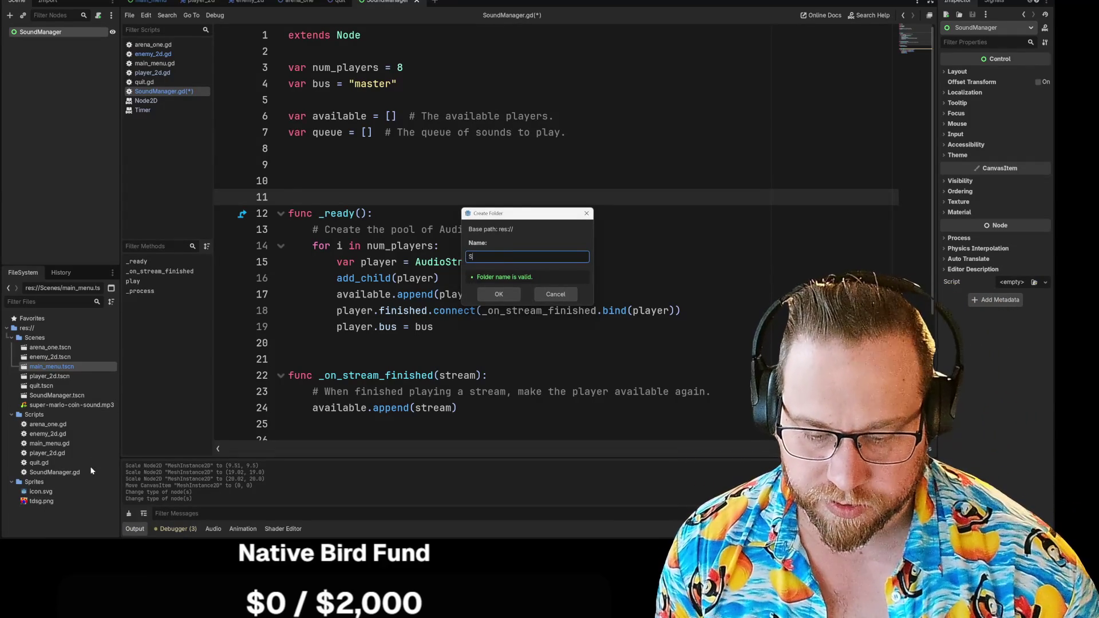
key("Return")
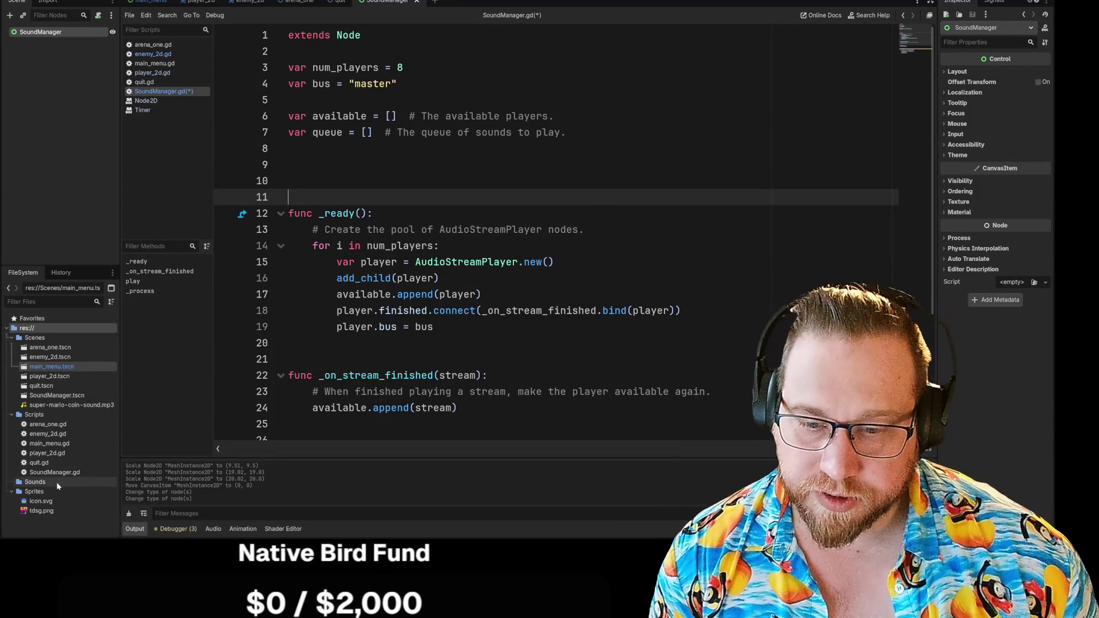
Move super-mario-coin-sound.mp3 from Scenes into the Sounds folder and expand it
mouse_move(40, 405)
left_mouse_down()
mouse_move(38, 338)
mouse_move(32, 482)
left_mouse_up()
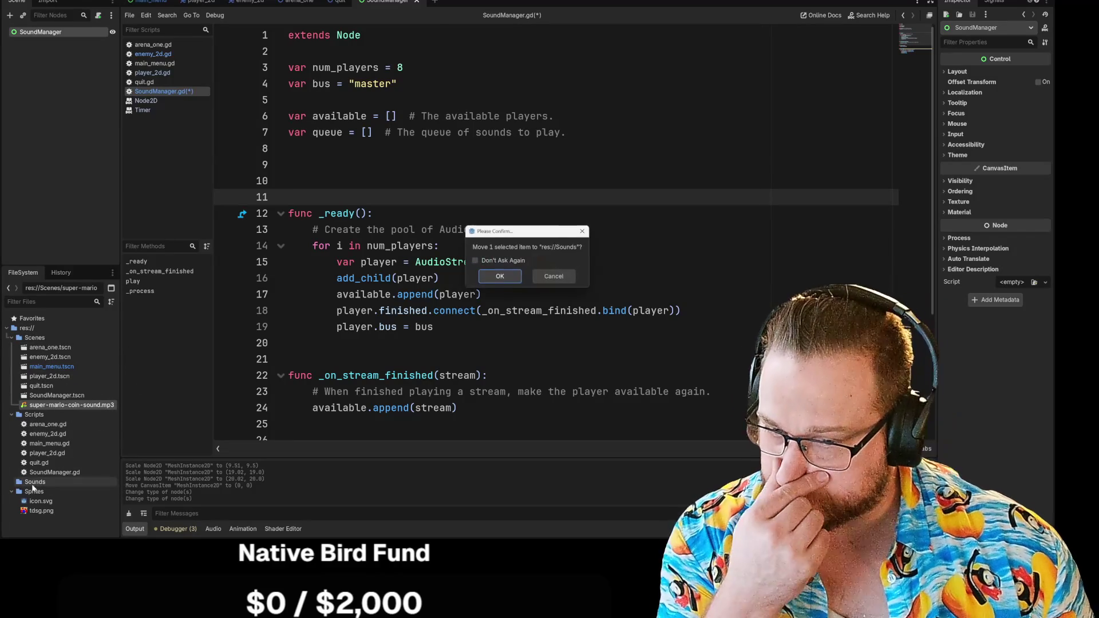
left_click(500, 277)
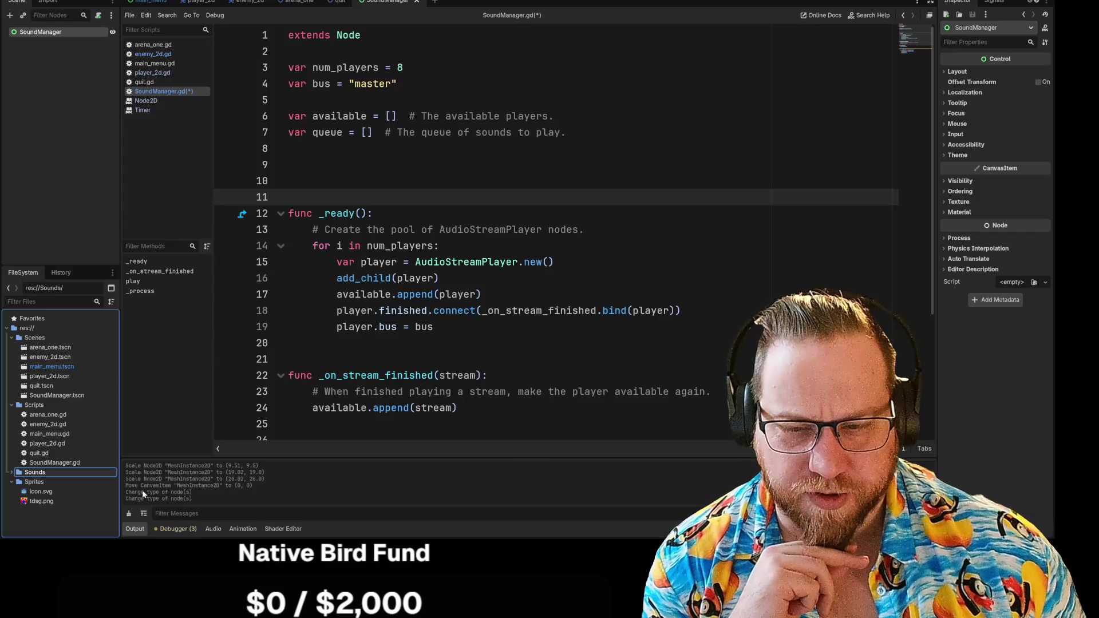
left_click(11, 473)
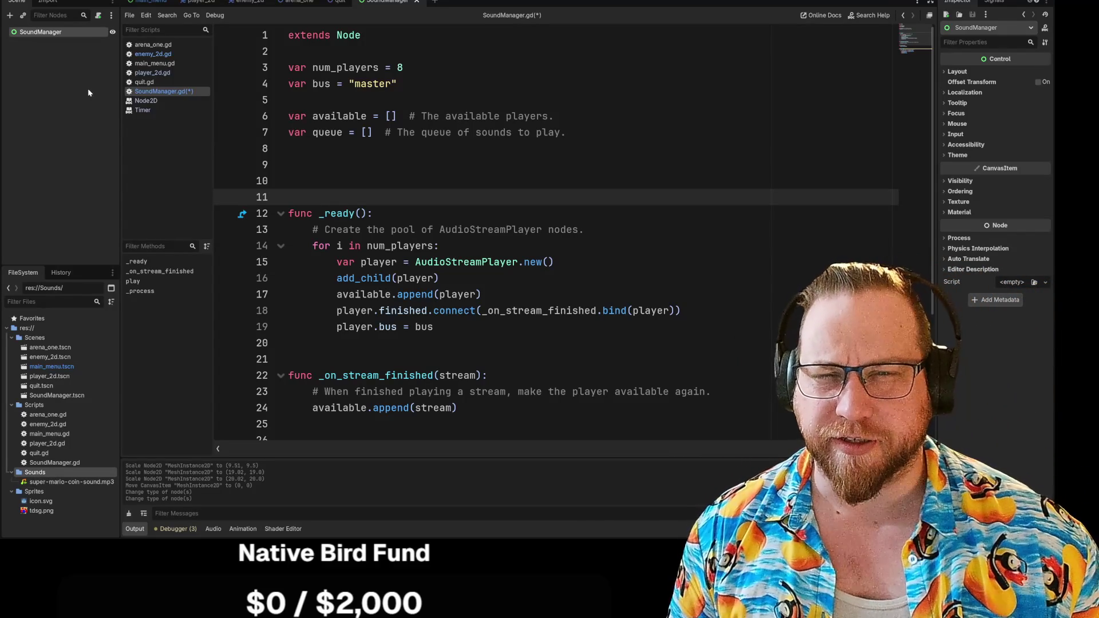
Save SoundManager.gd, delete everything from line 3 down, and start a new var line
right_click(162, 93)
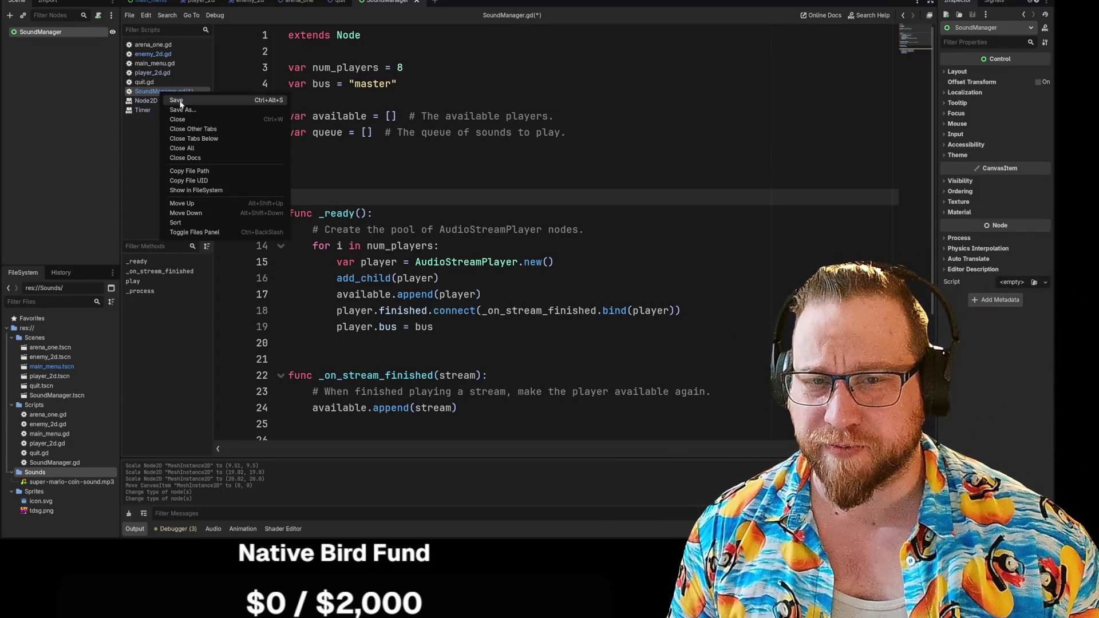
left_click(178, 100)
left_click(141, 291)
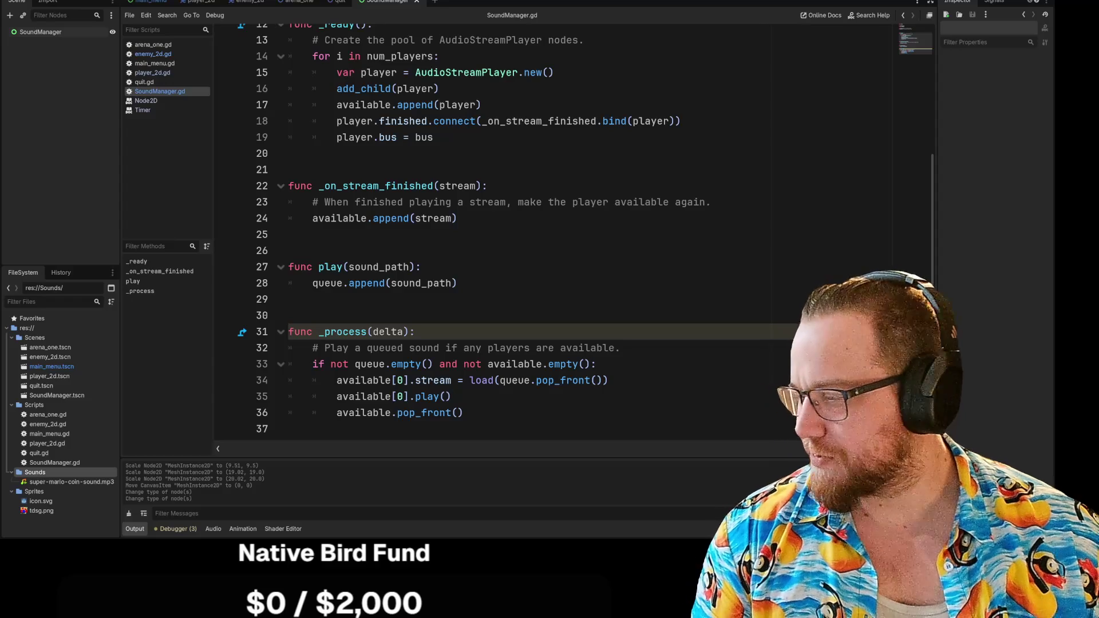
key("shift+Up")
key("shift+Up")
key("shift+Up")
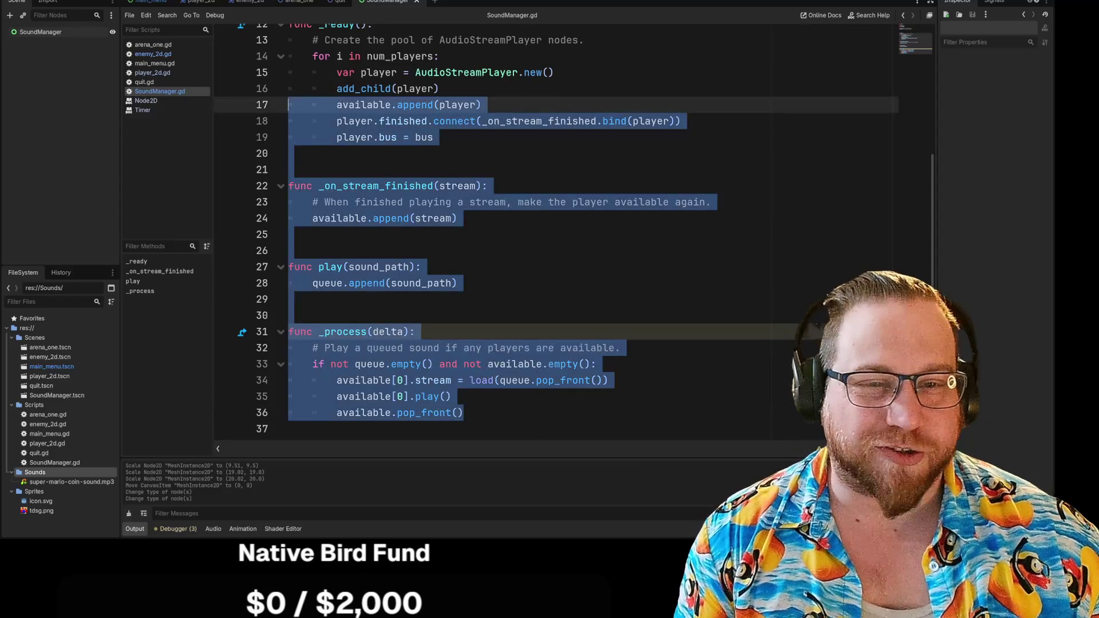
key("shift+Up")
key("shift+Up")
key("shift+Up")
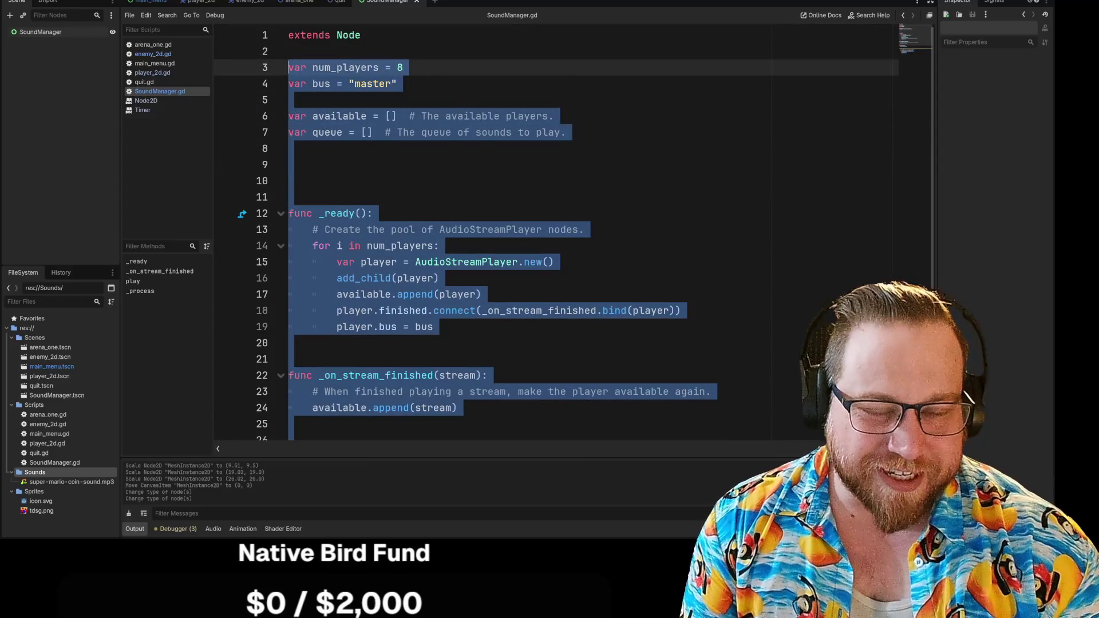
key("Delete")
type("var")
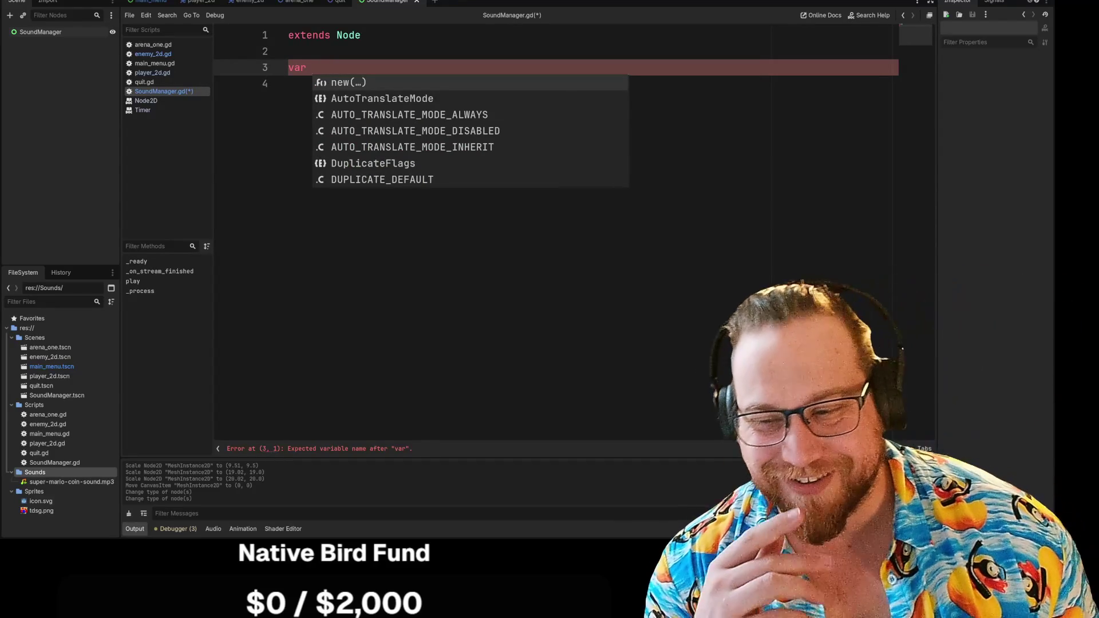
Declare var ping = "res://Sounds/super-mario-coin-sound.mp3" on line 3 by dropping in the mp3 path
left_click(289, 83)
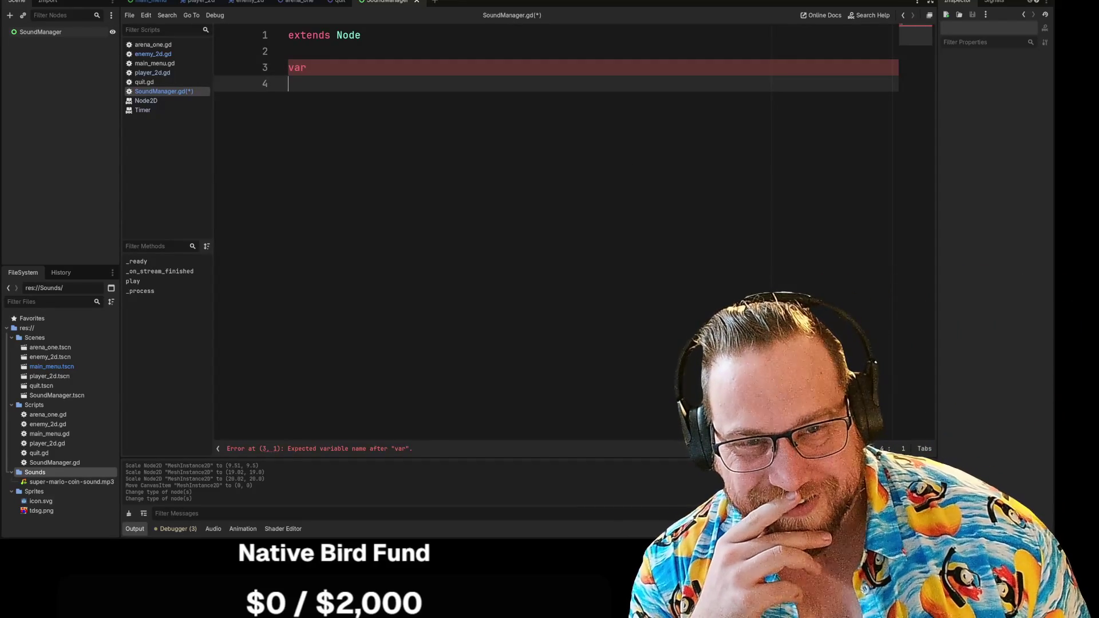
left_click(309, 68)
mouse_move(106, 482)
left_mouse_down()
mouse_move(436, 46)
mouse_move(437, 68)
left_mouse_up()
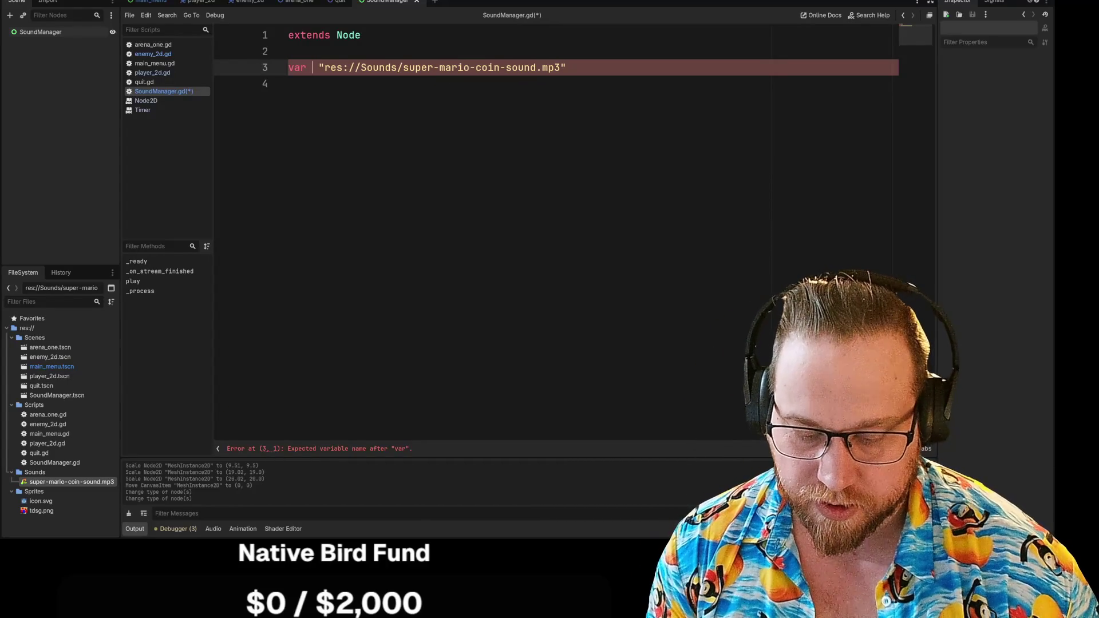
type("ping ")
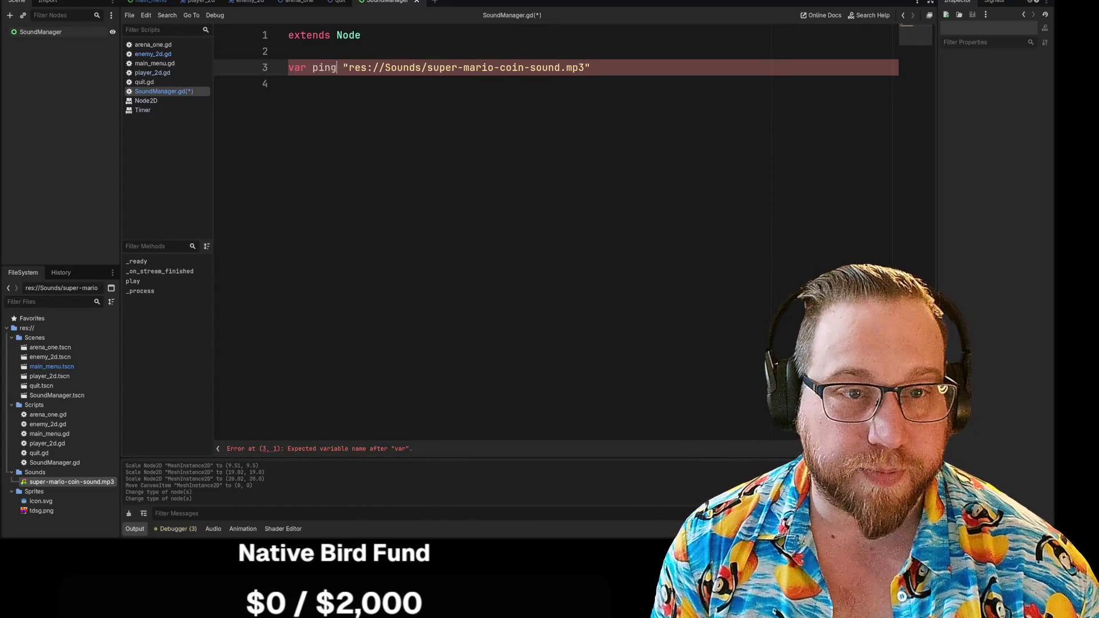
type("=")
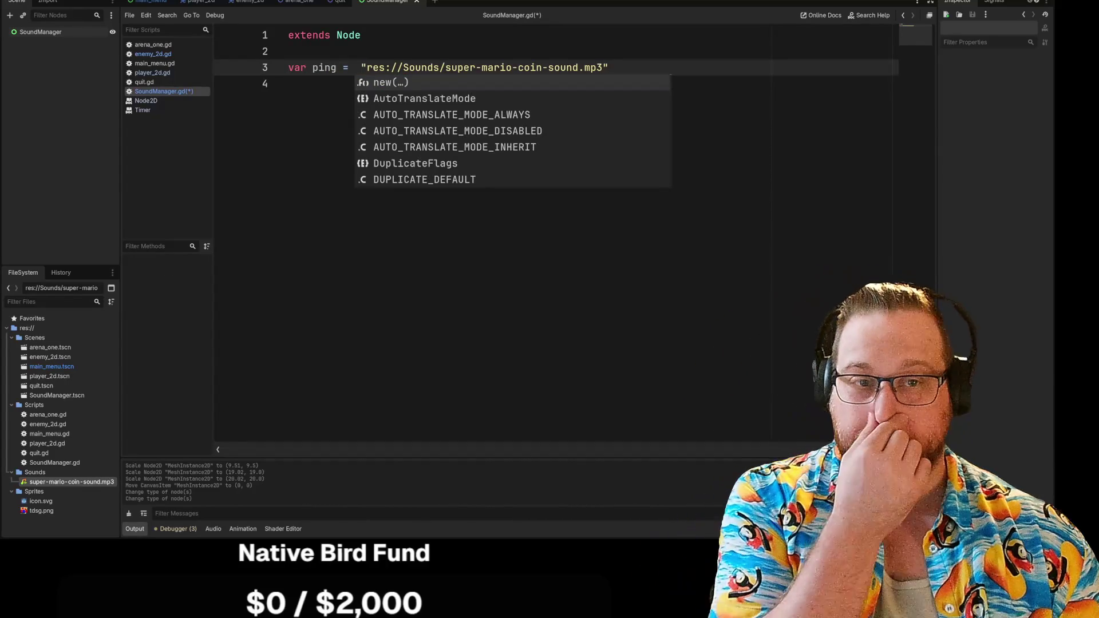
Add blank lines below the ping declaration in SoundManager.gd
left_click(289, 84)
key("Return")
key("Up")
key("Return")
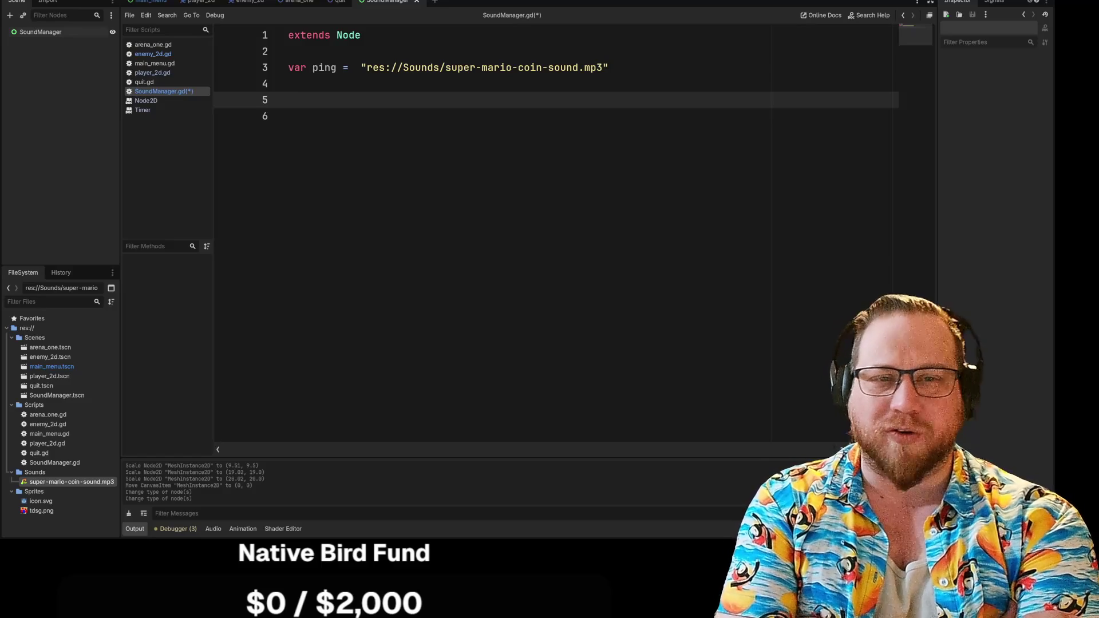
left_click(289, 51)
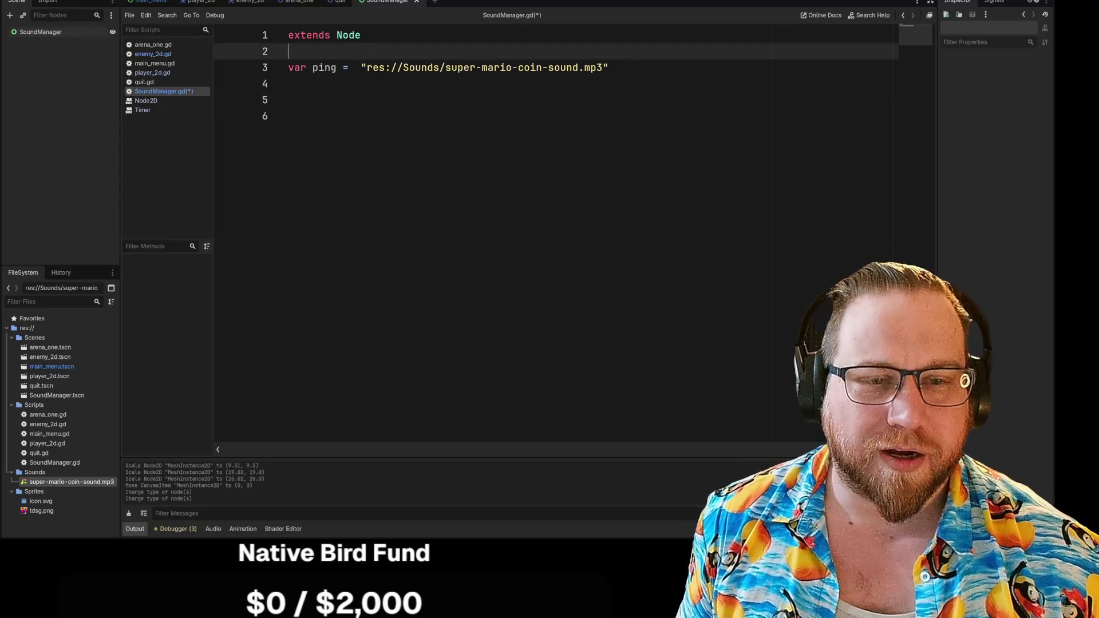
key("Down")
key("Down")
key("Down")
key("Return")
key("Return")
key("Up")
key("Up")
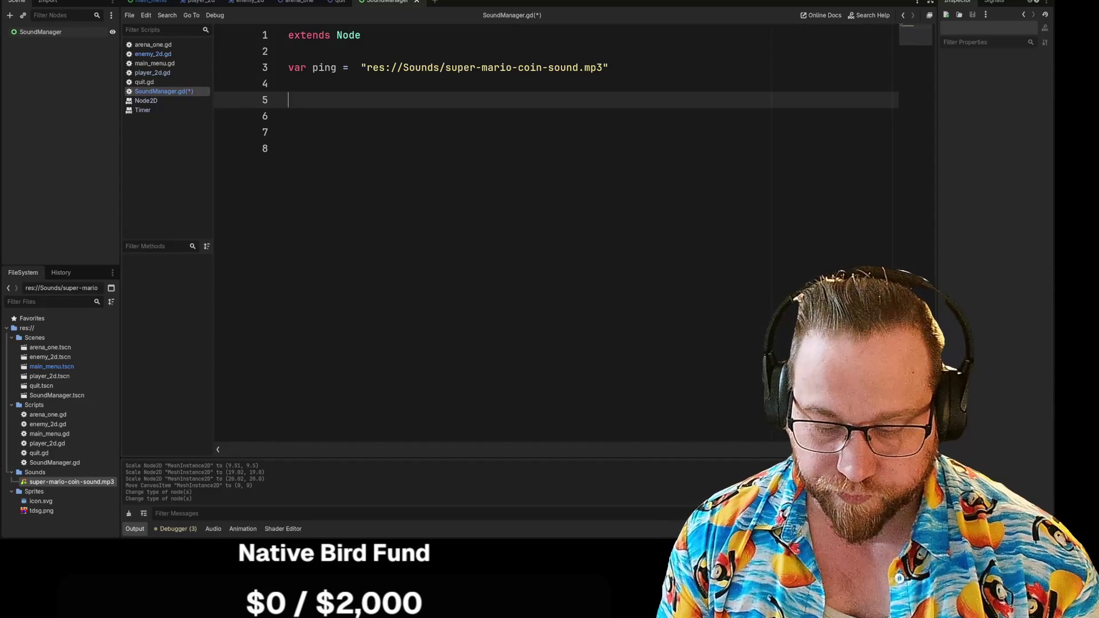
type("@export")
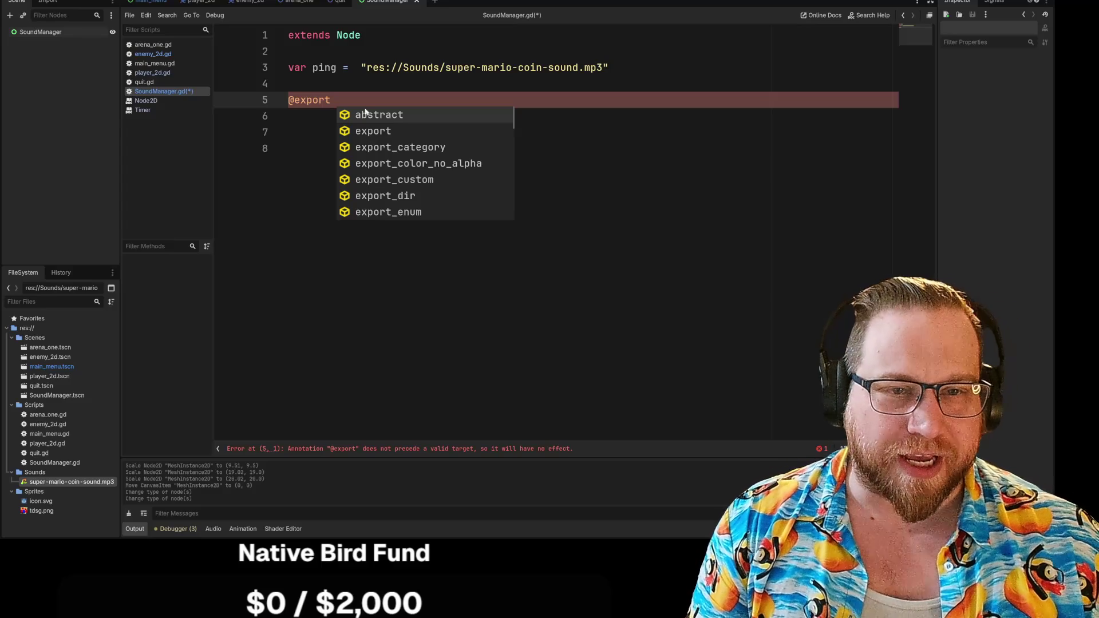
key("Escape")
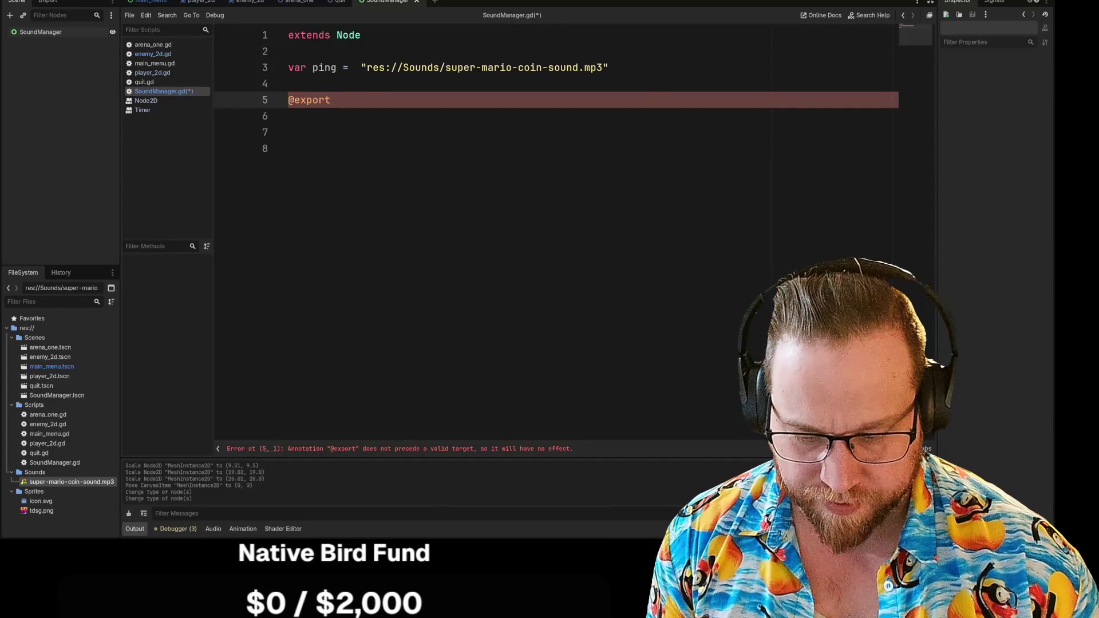
key("ctrl+space")
type("Volu")
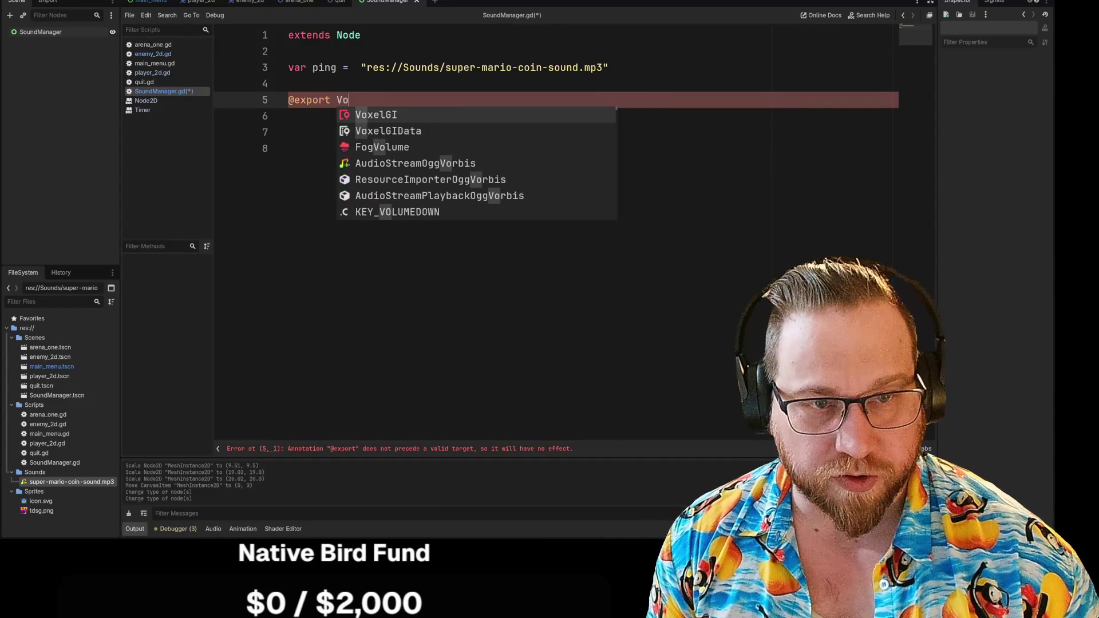
type("me ")
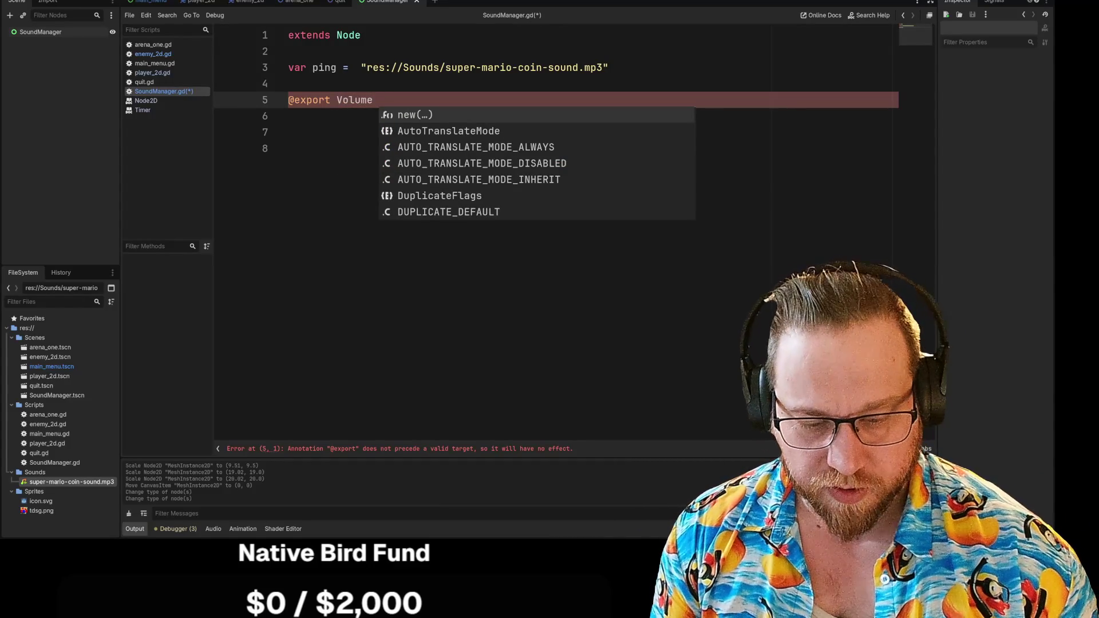
type("= 1")
key("BackSpace")
type("0.5")
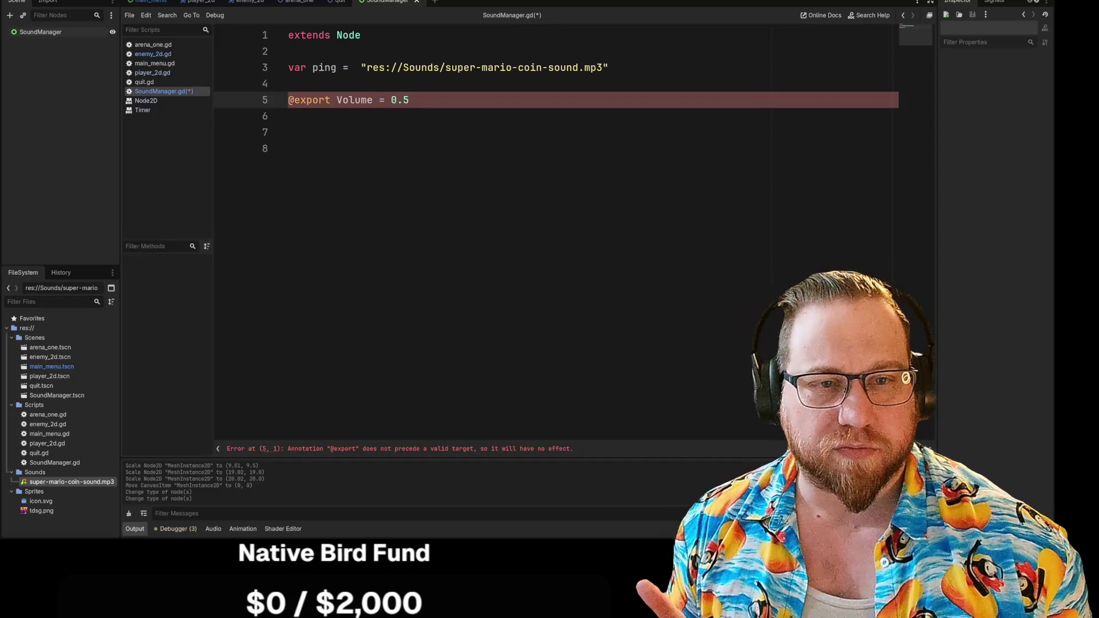
left_click(336, 100)
type("var")
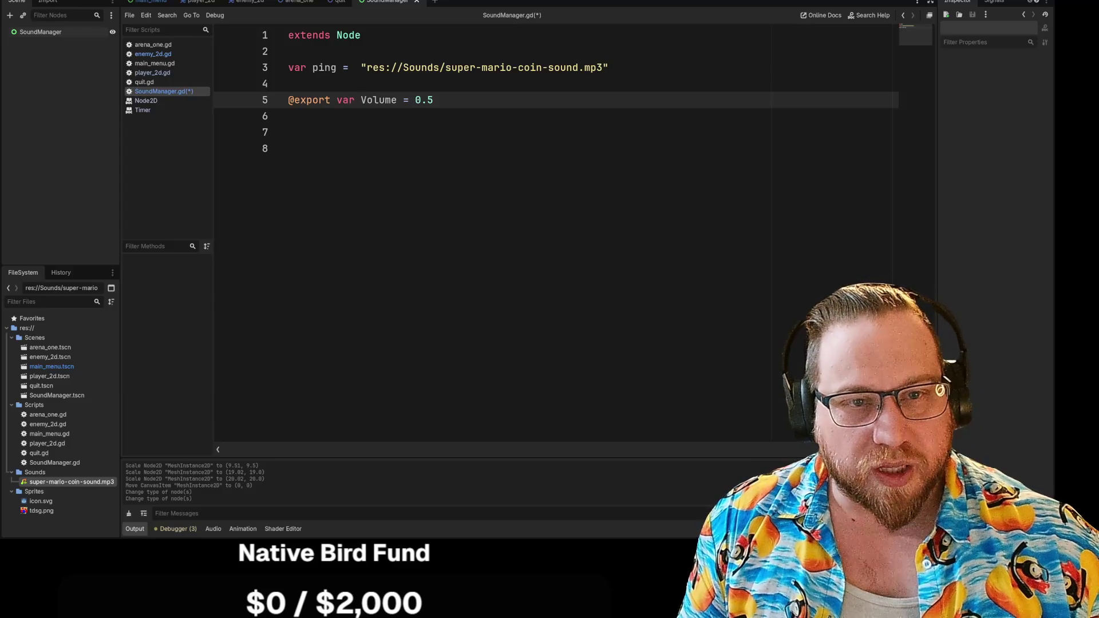
Look over the ping and Volume lines, then bring up the Project menu
left_click_drag(288, 67, 609, 68)
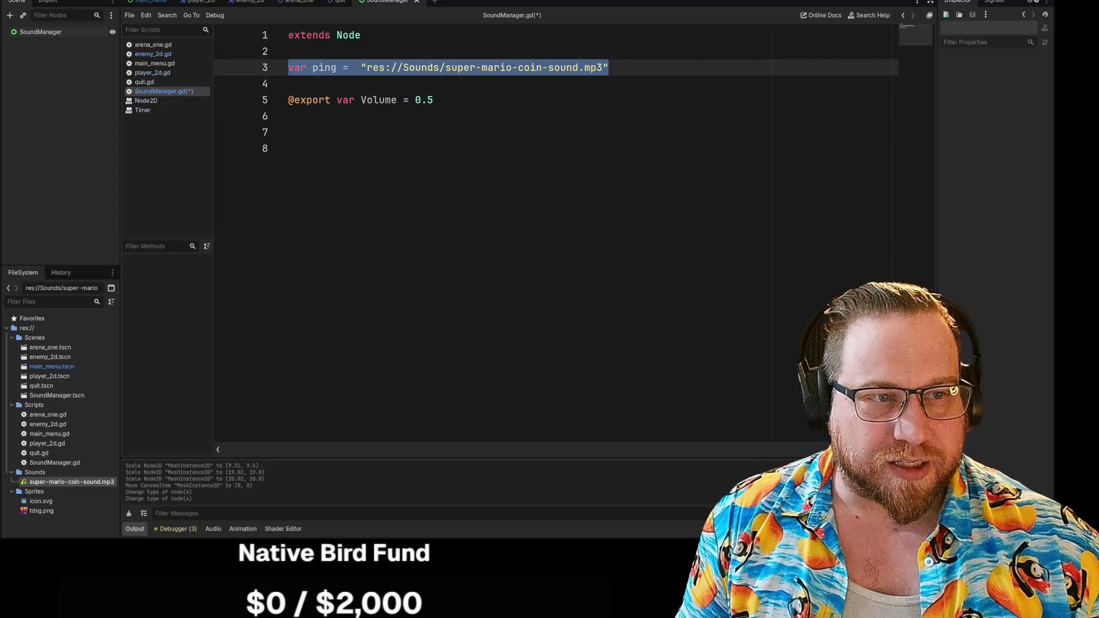
key("Right")
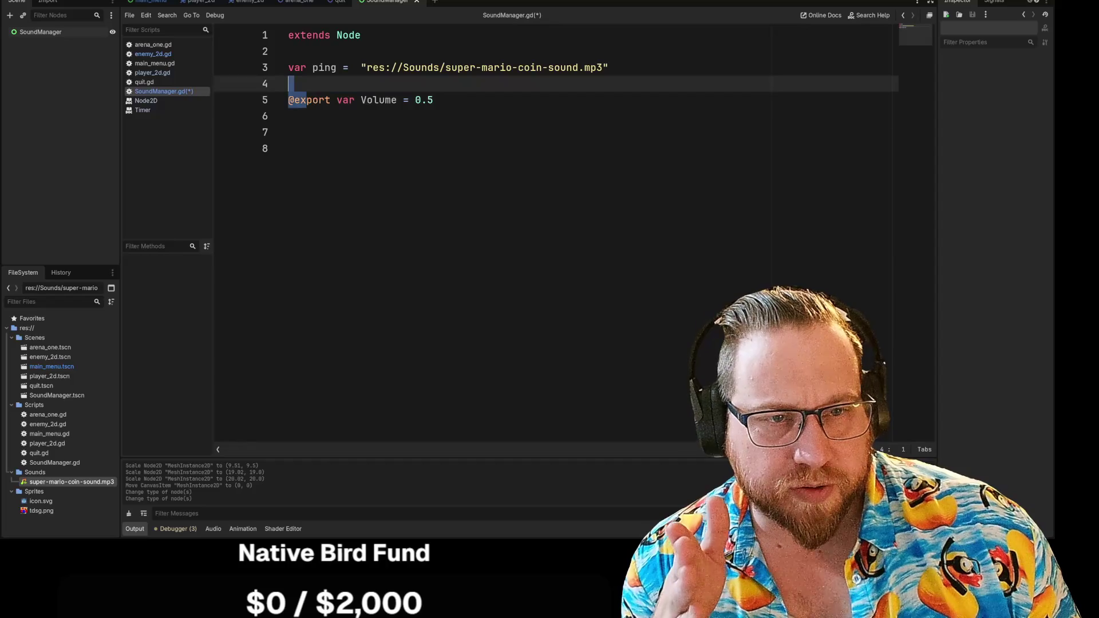
left_click(321, 99)
key("shift+End")
key("End")
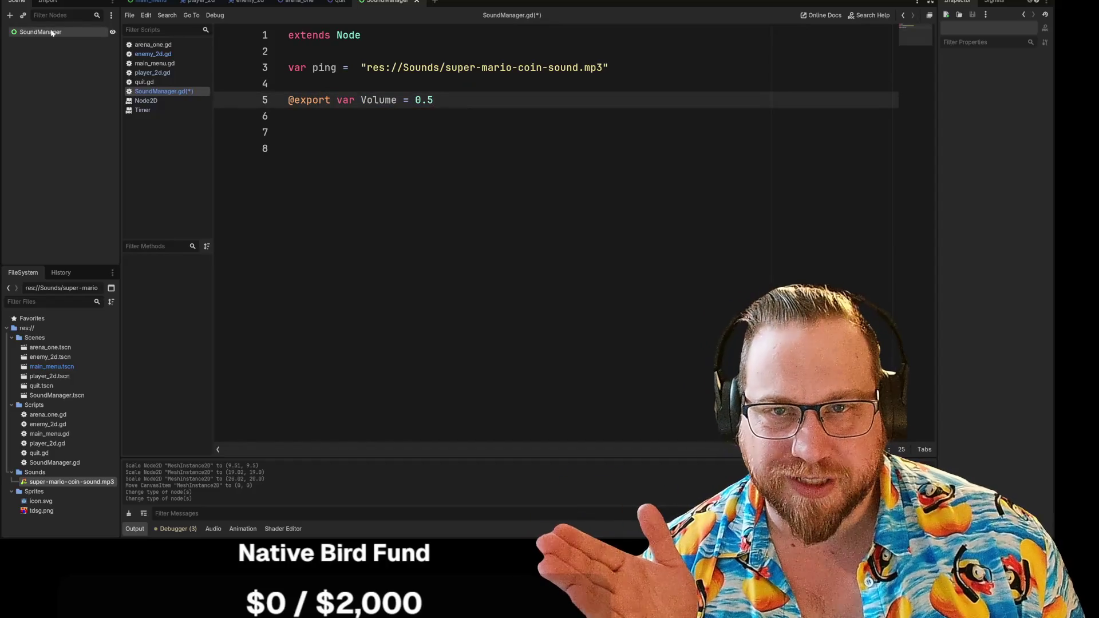
left_click(34, 1)
Autoload res://Scenes/SoundManager.tscn as the global SoundManager via Project Settings
left_click(51, 8)
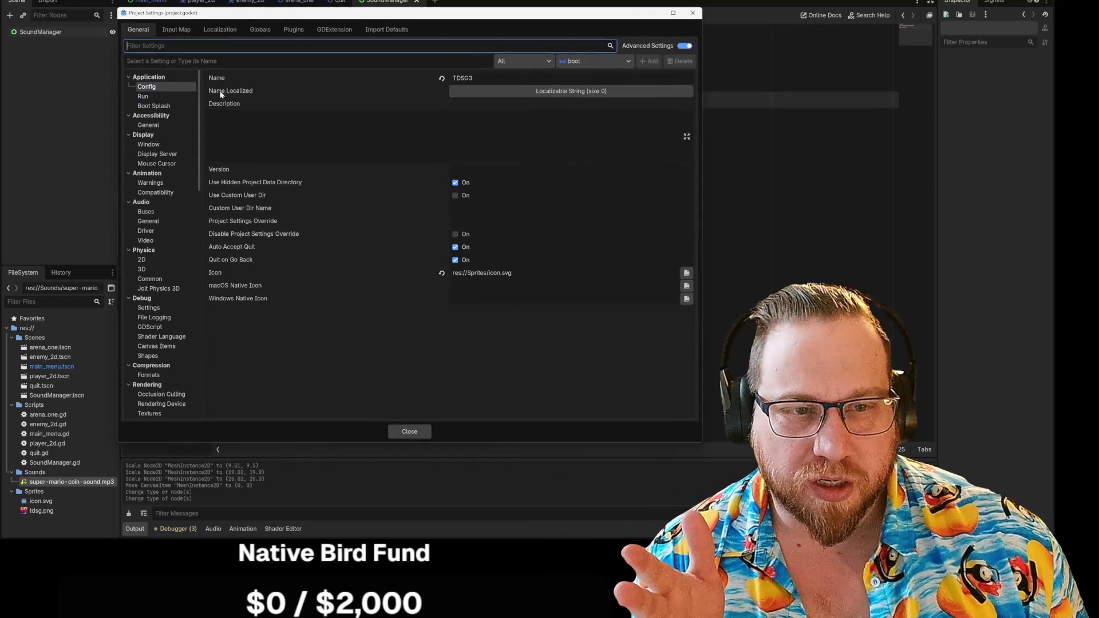
left_click(220, 29)
mouse_move(203, 13)
left_mouse_down()
mouse_move(488, 279)
mouse_move(351, 140)
mouse_move(339, 35)
mouse_move(291, 24)
left_mouse_up()
left_click(345, 42)
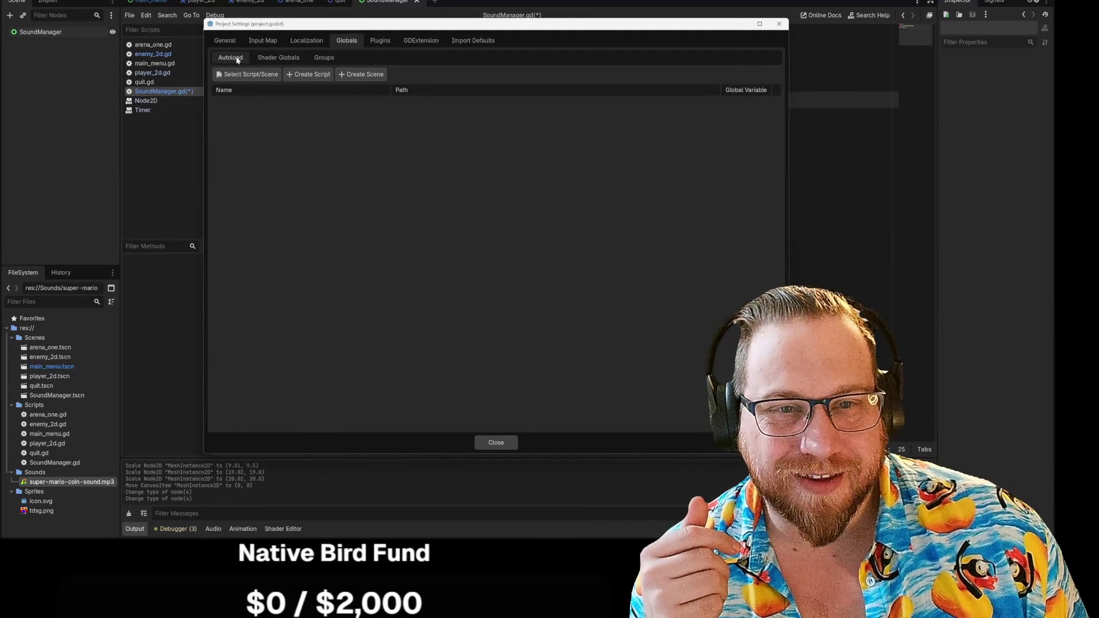
left_click(239, 79)
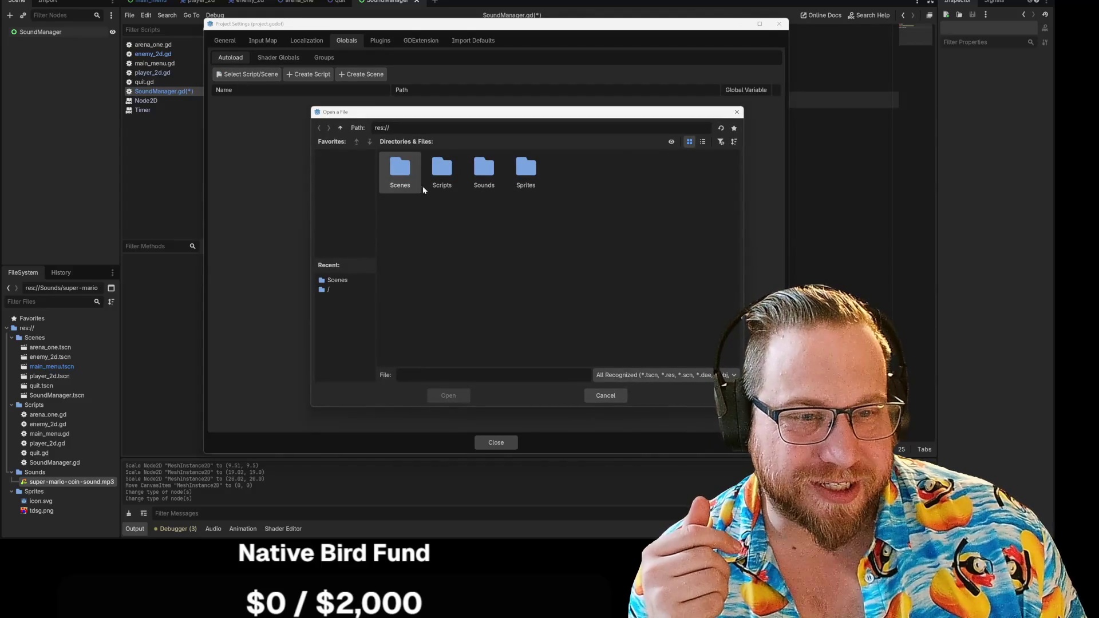
double_click(416, 184)
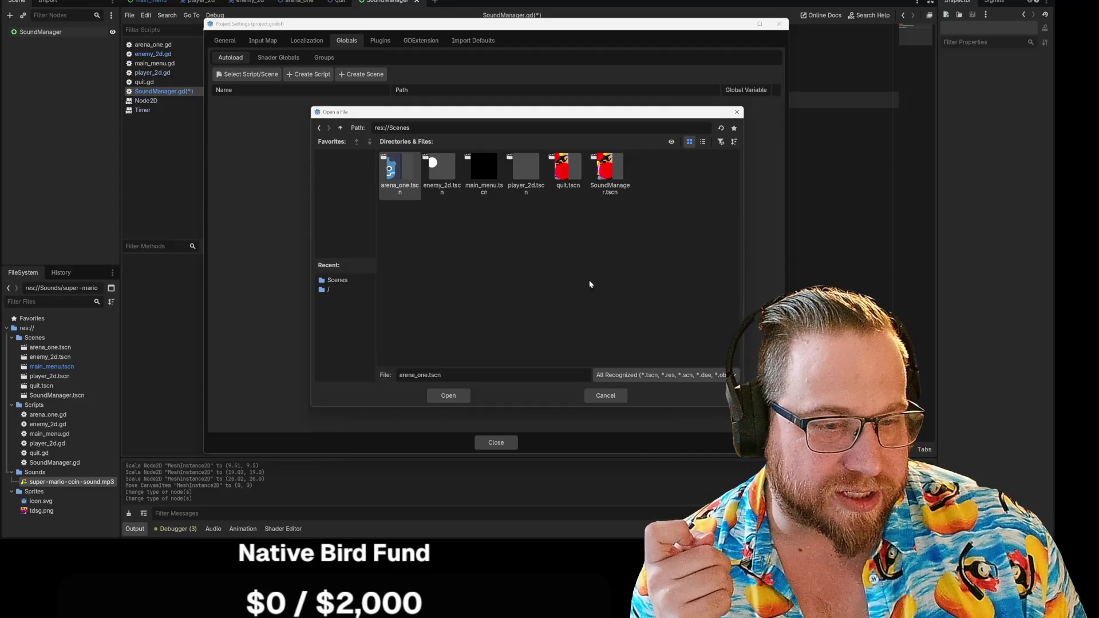
double_click(611, 166)
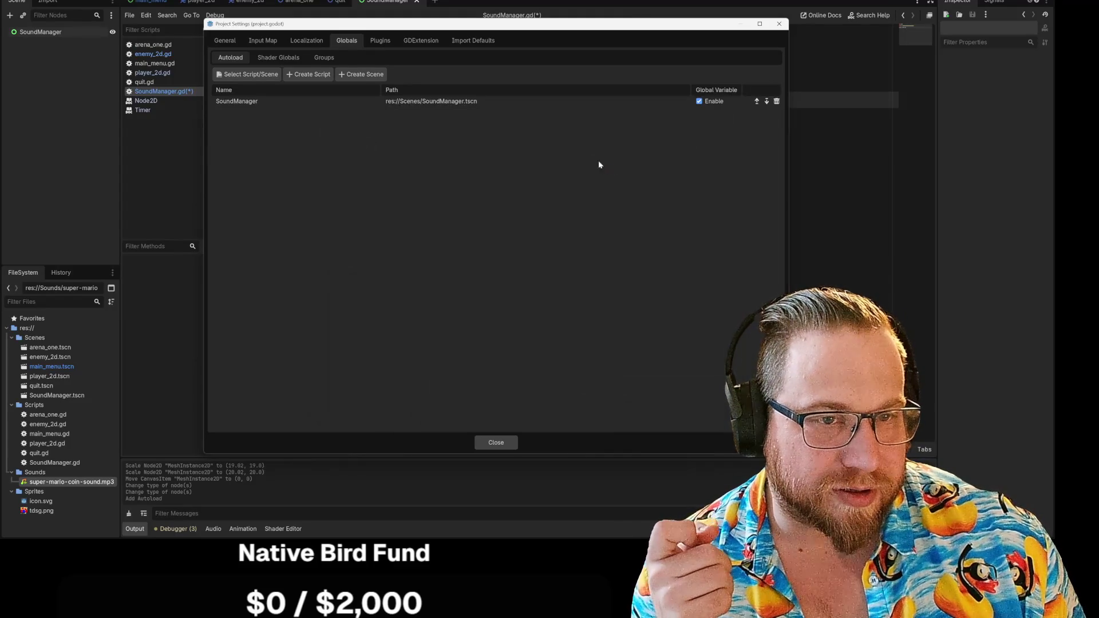
left_click(496, 444)
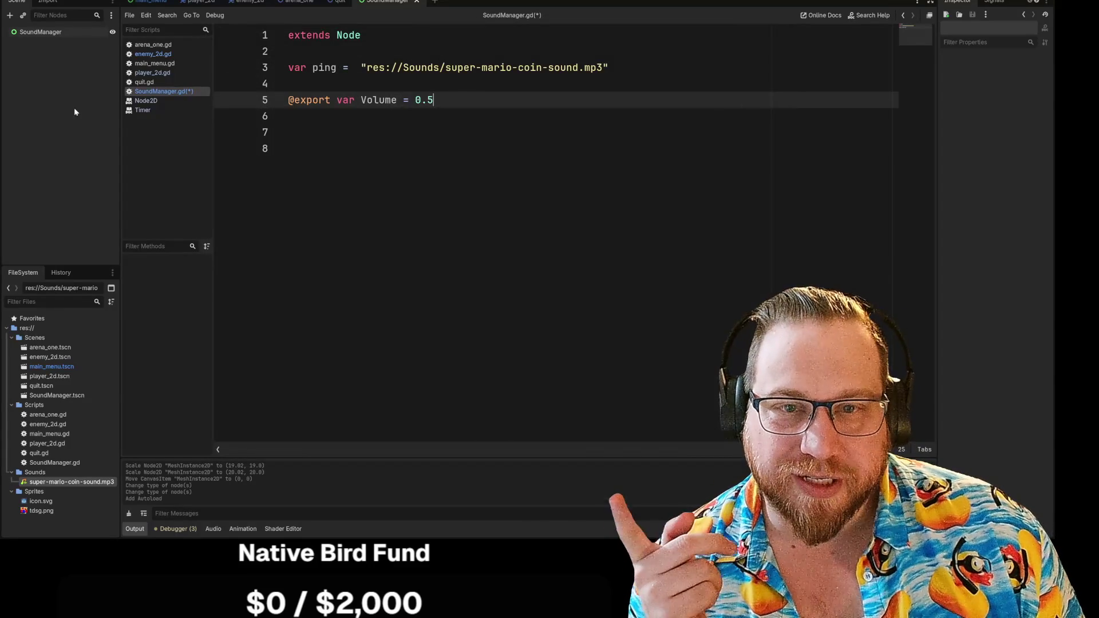
Save SoundManager.gd and select the SoundManager node in the 2D view
right_click(176, 94)
left_click(189, 100)
left_click(74, 33)
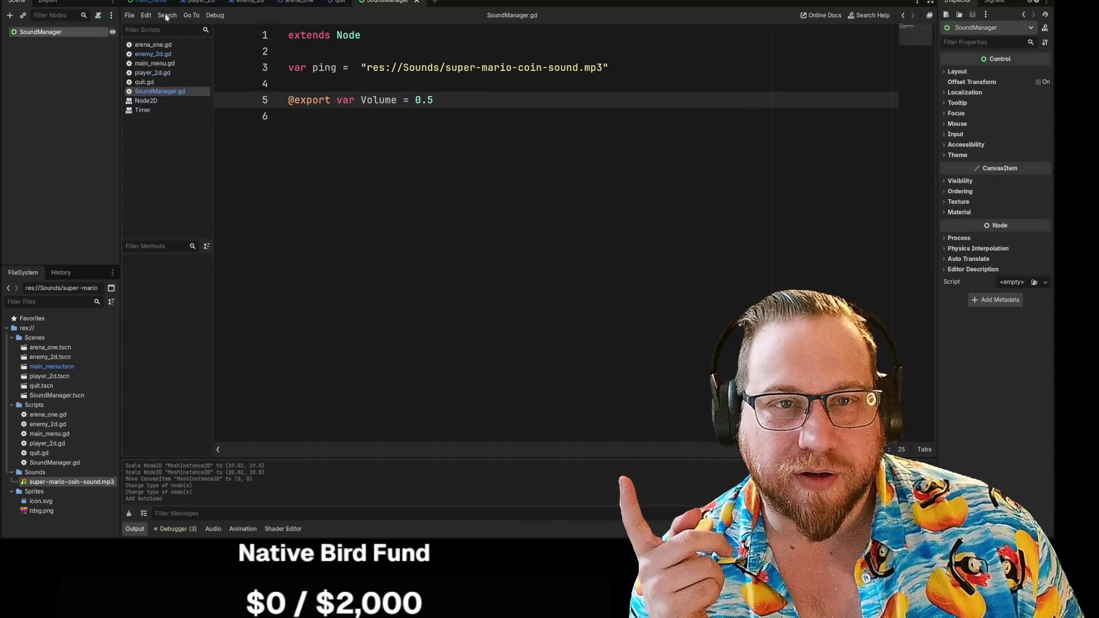
key("ctrl+F2")
key("ctrl+F1")
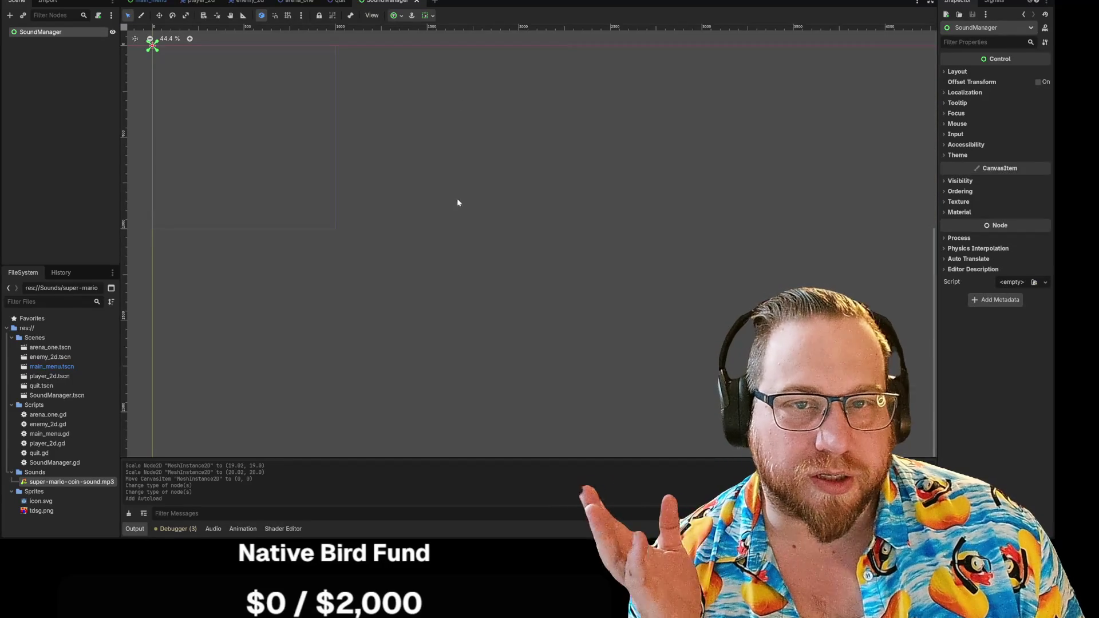
Switch to main_menu, add a blank line to the script, then bring up the player_2d scene
left_click(149, 1)
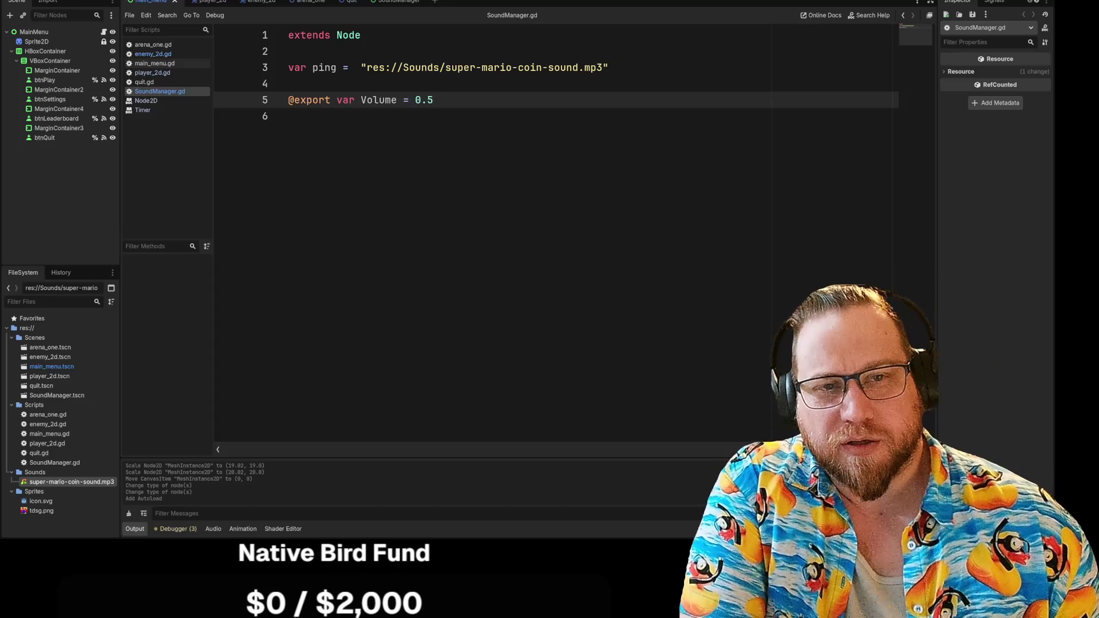
left_click_drag(289, 51, 289, 116)
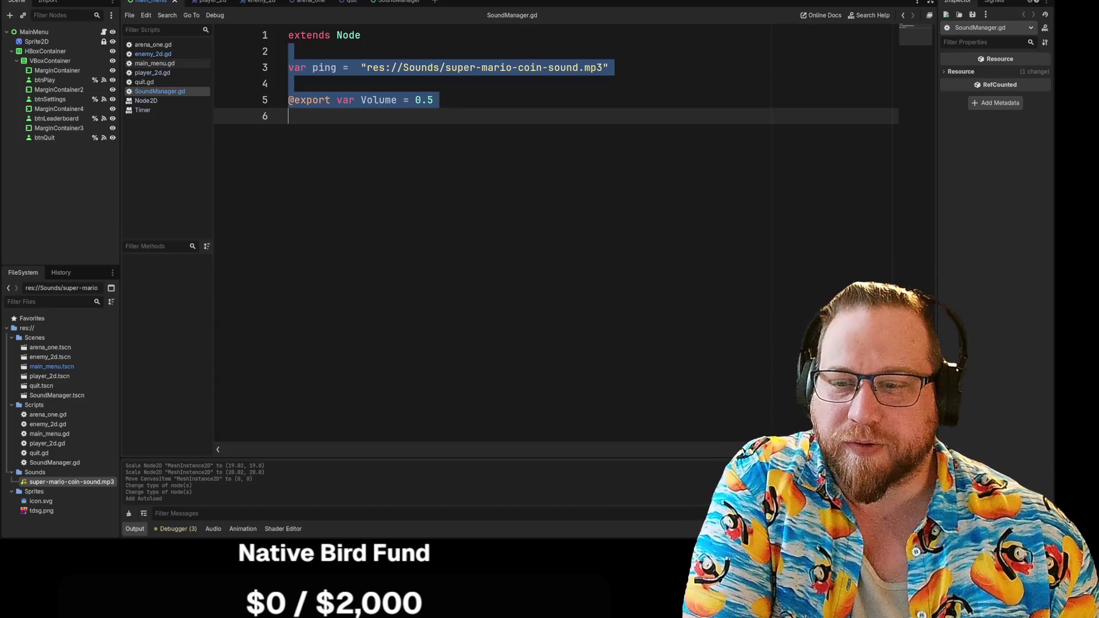
left_click(289, 116)
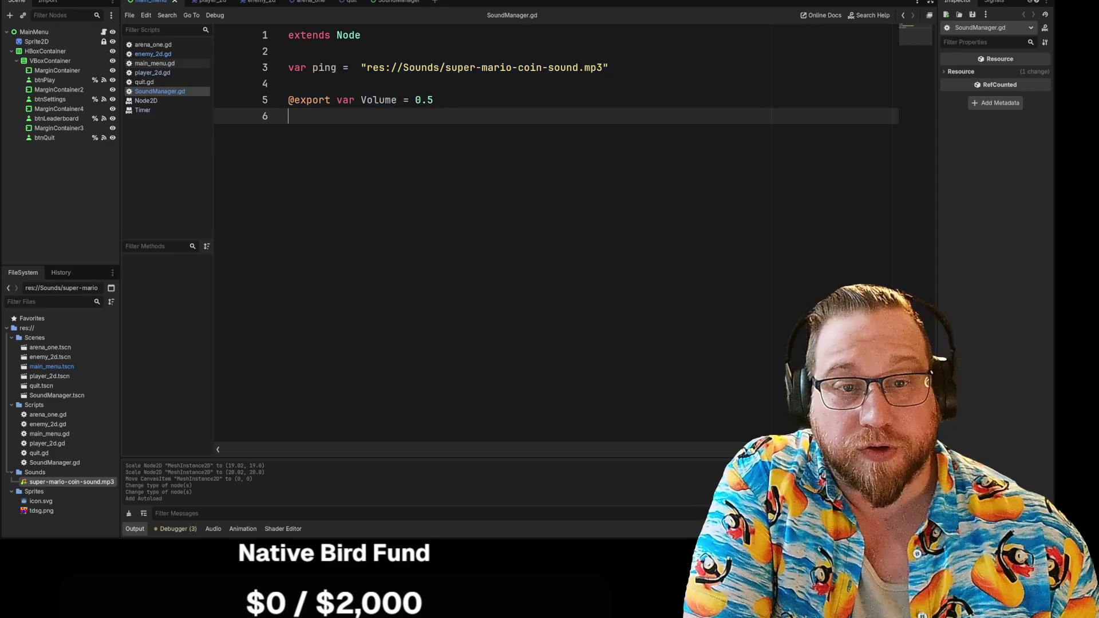
key("Return")
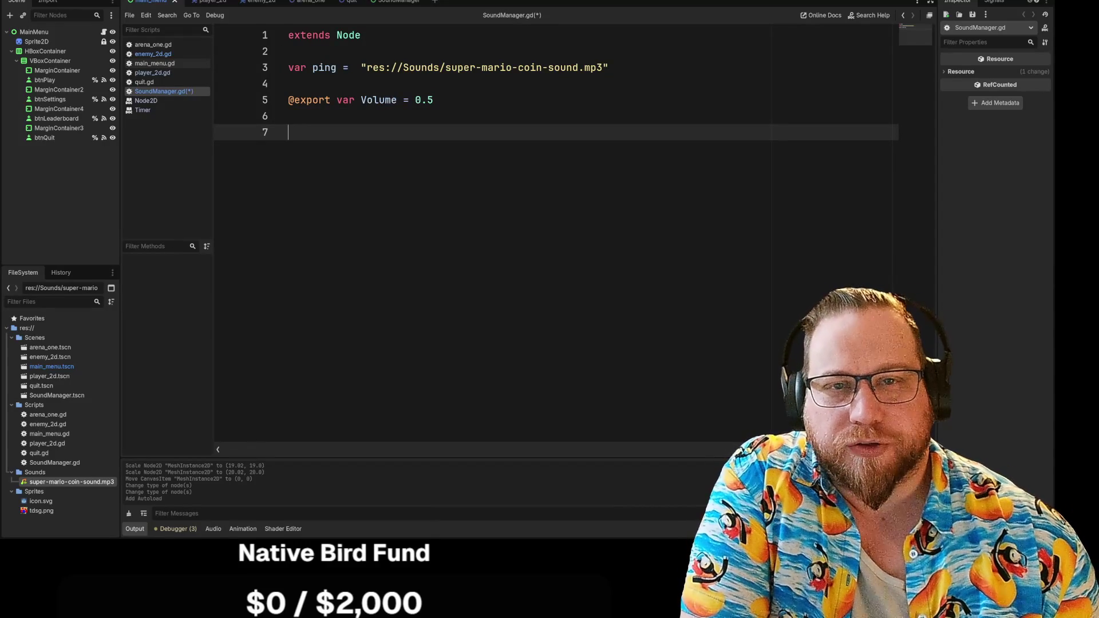
left_click(201, 1)
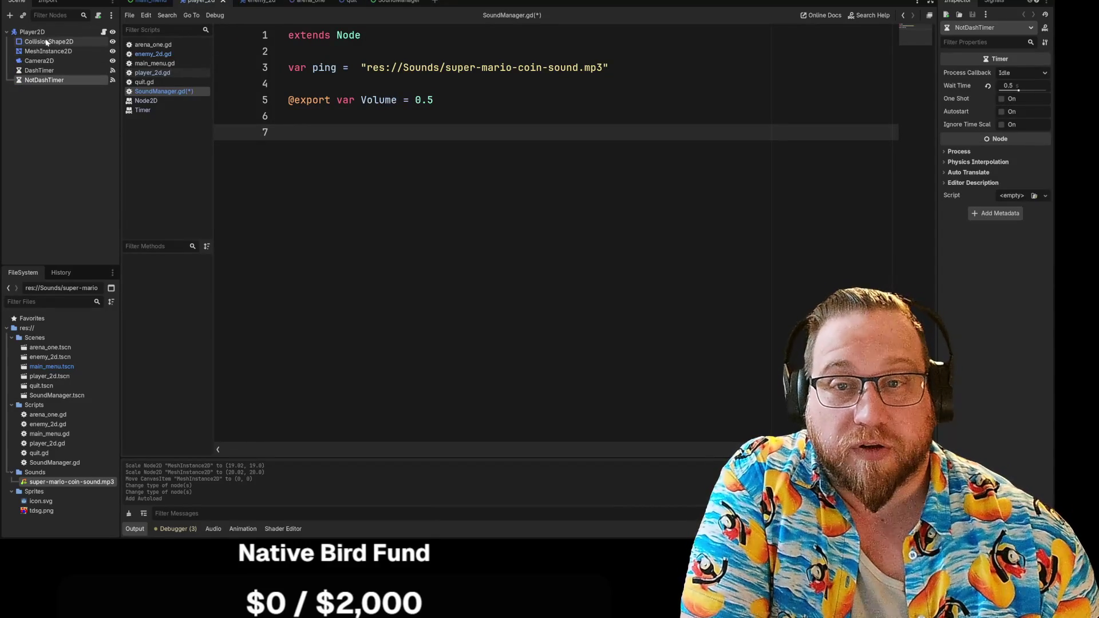
In player_2d.gd, insert a blank line above Dash = true in the dash branch
left_click(104, 31)
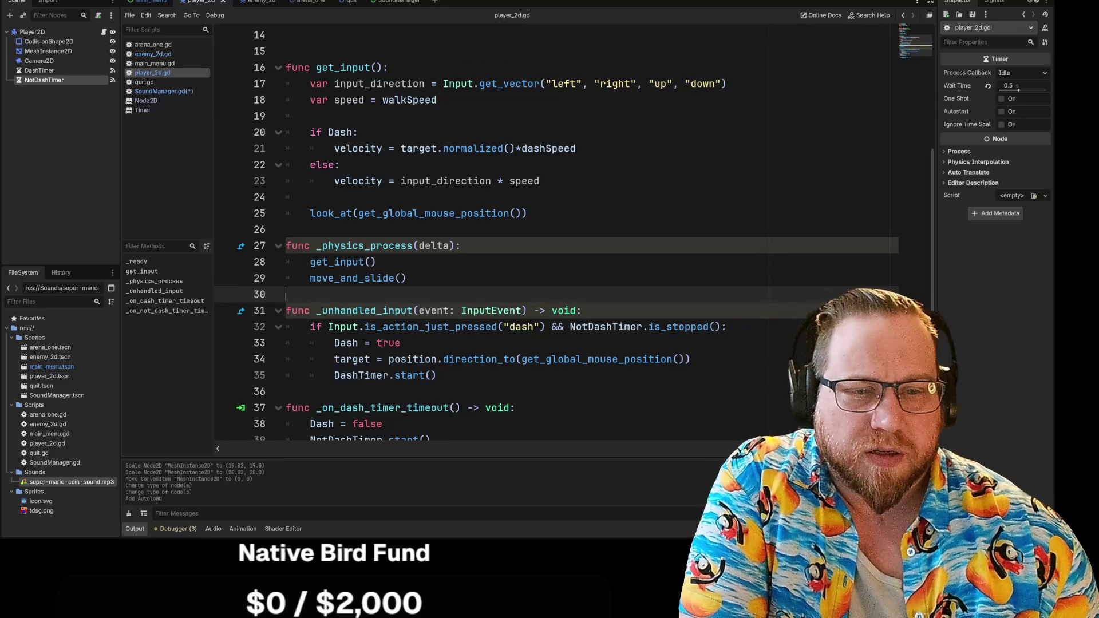
scroll(515, 229, "up", 5)
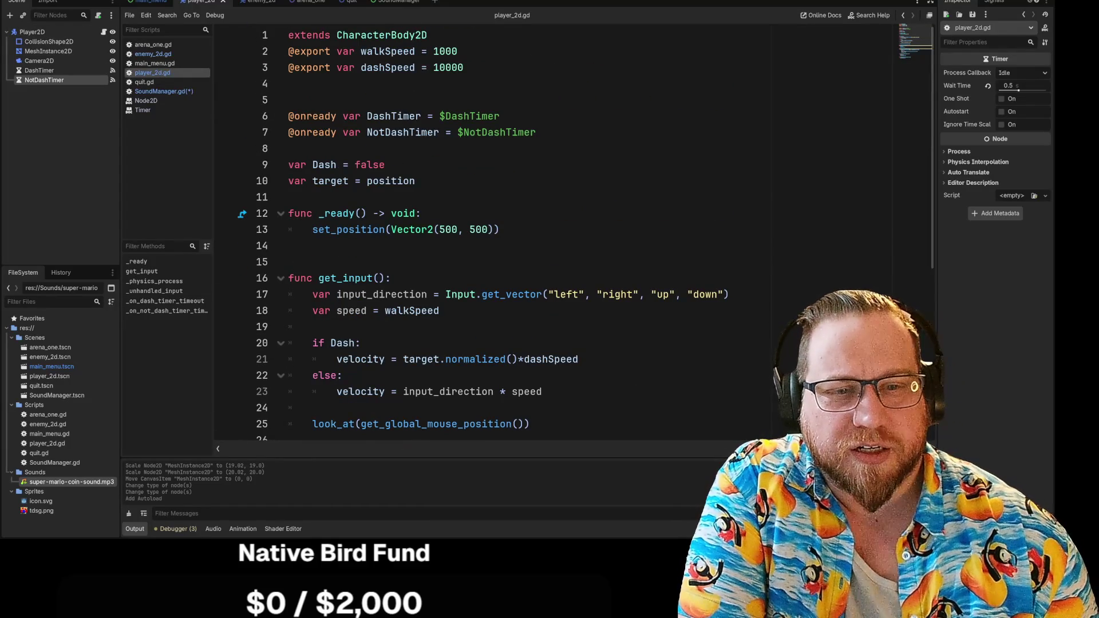
scroll(515, 228, "down", 4)
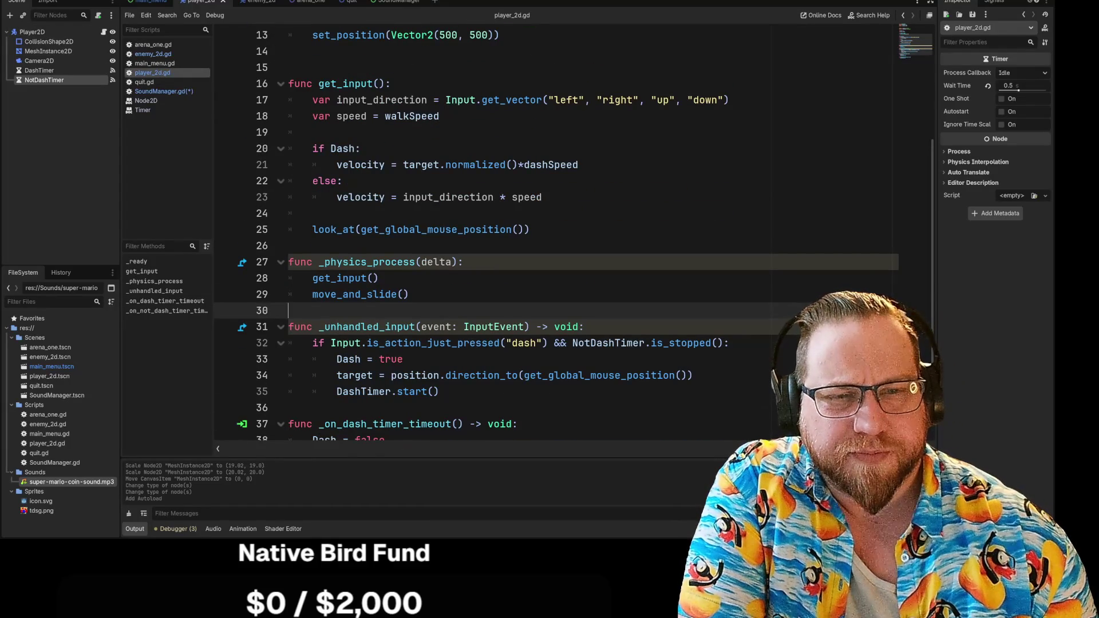
scroll(515, 229, "down", 2)
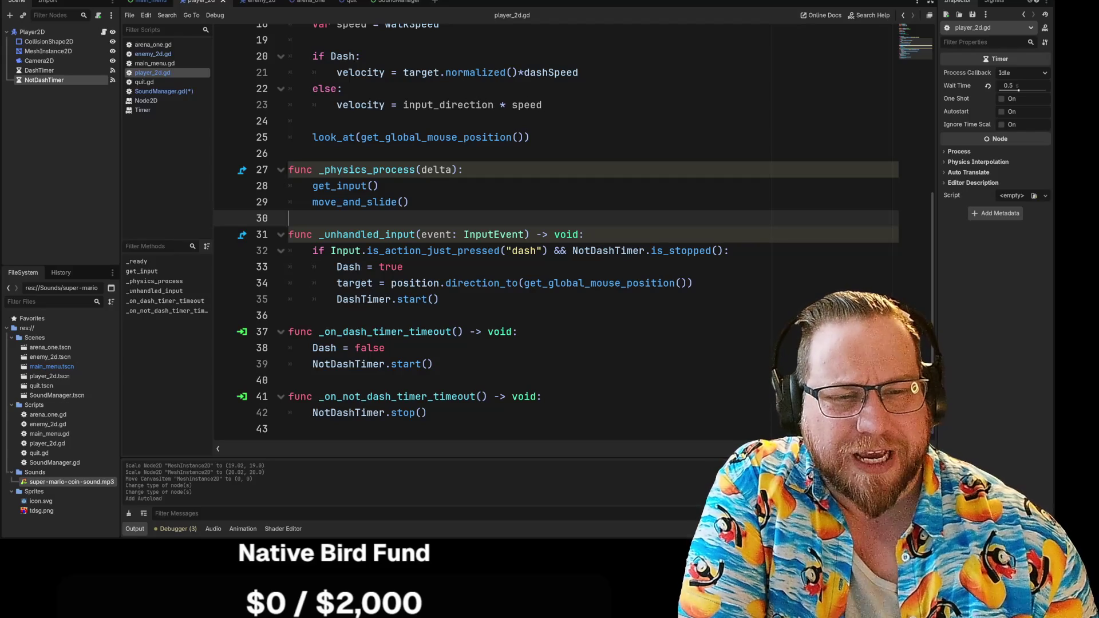
left_click(404, 267)
key("Return")
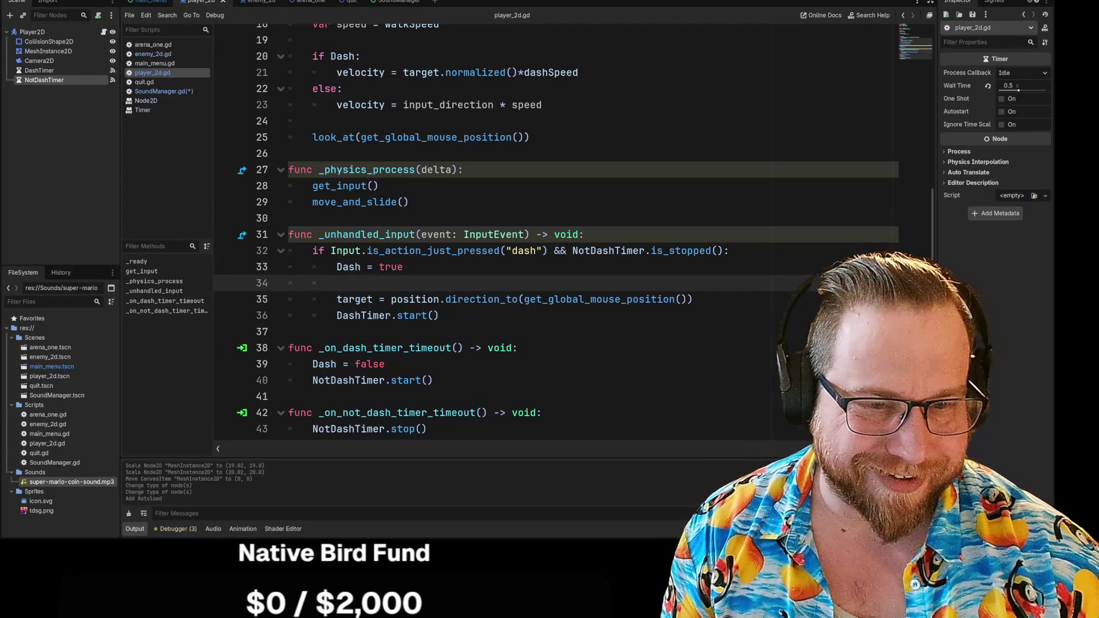
key("BackSpace")
key("BackSpace")
key("BackSpace")
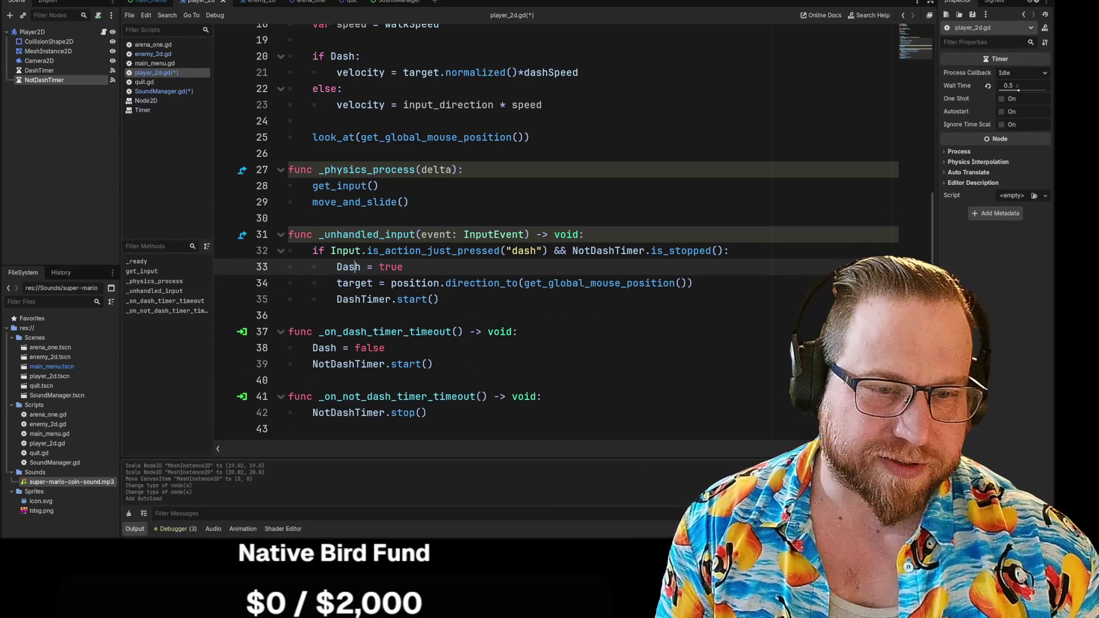
key("Home")
key("Return")
key("Up")
Write SoundManager.play() on the new line 33 using code completion
type("play")
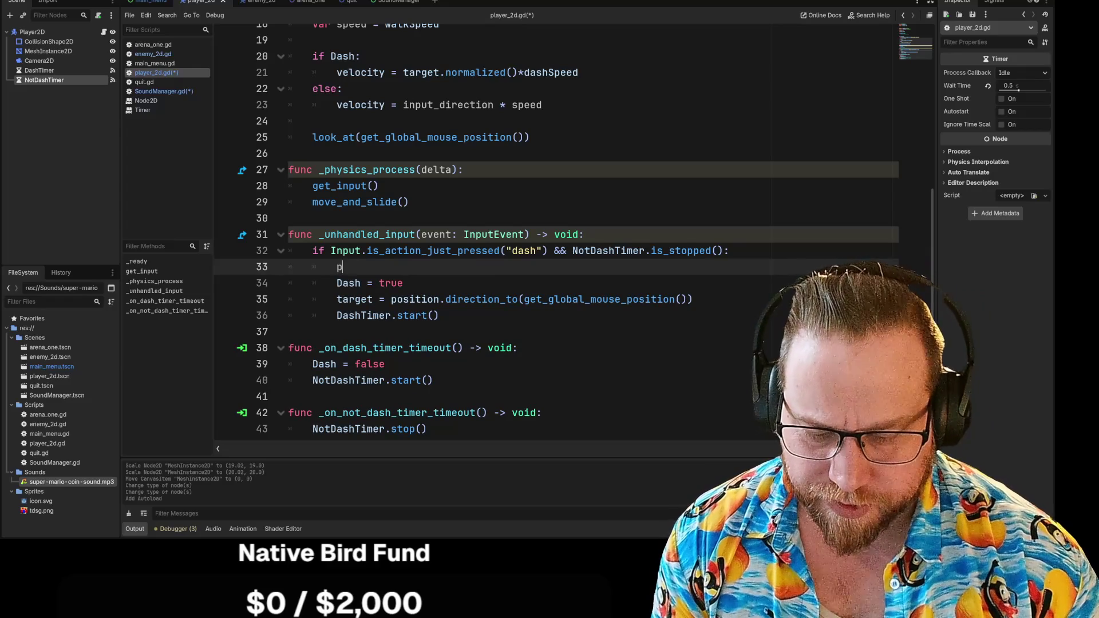
key("BackSpace")
key("BackSpace")
key("BackSpace")
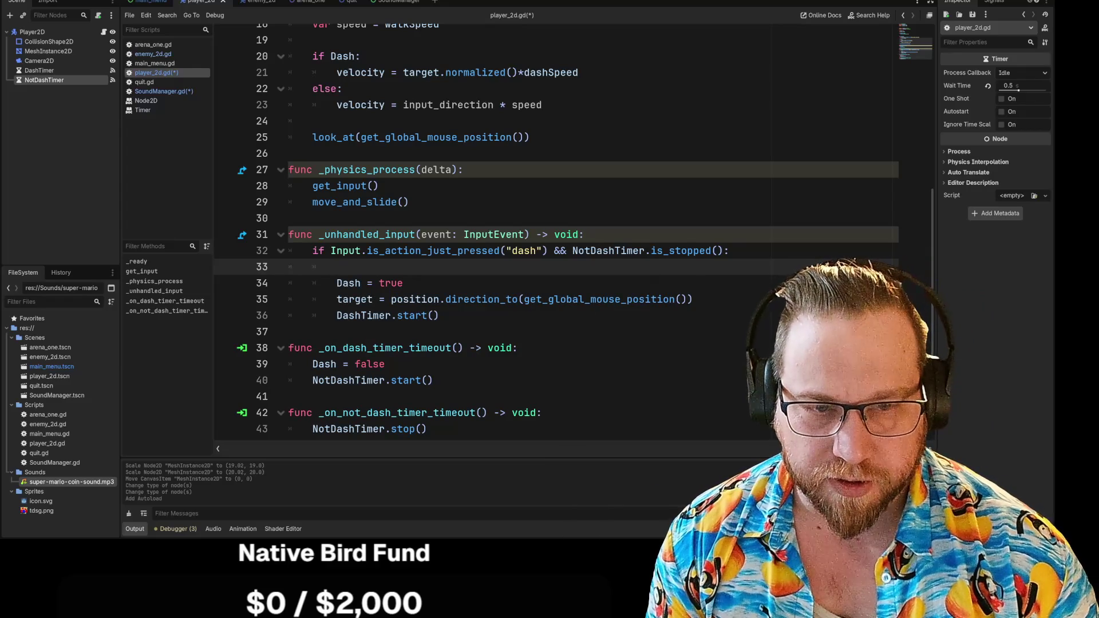
type("Sound")
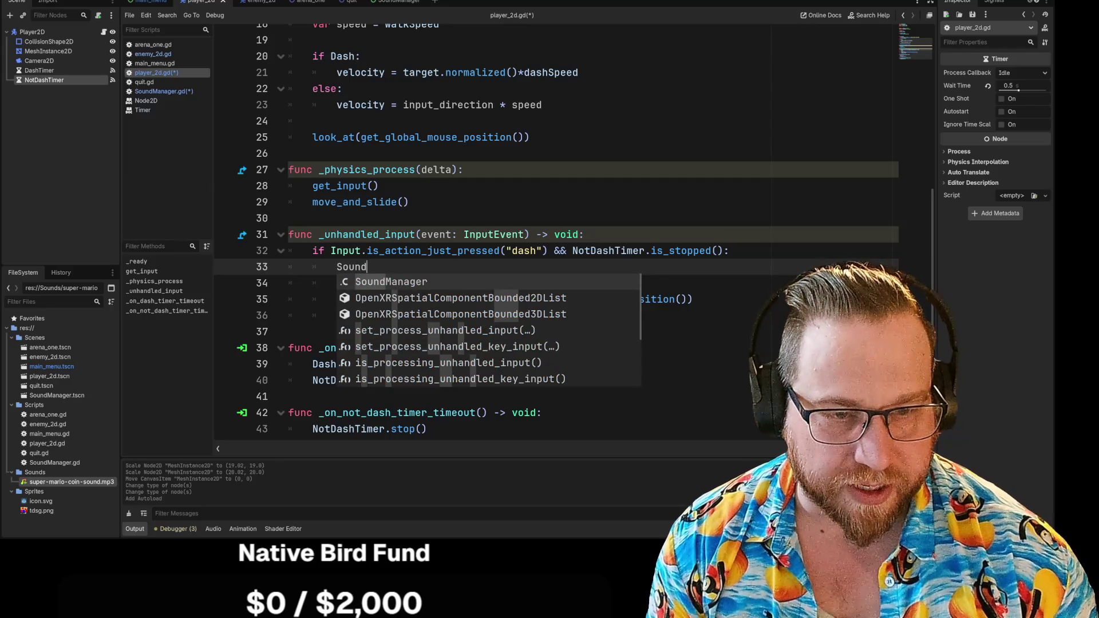
key("Return")
type(".pla")
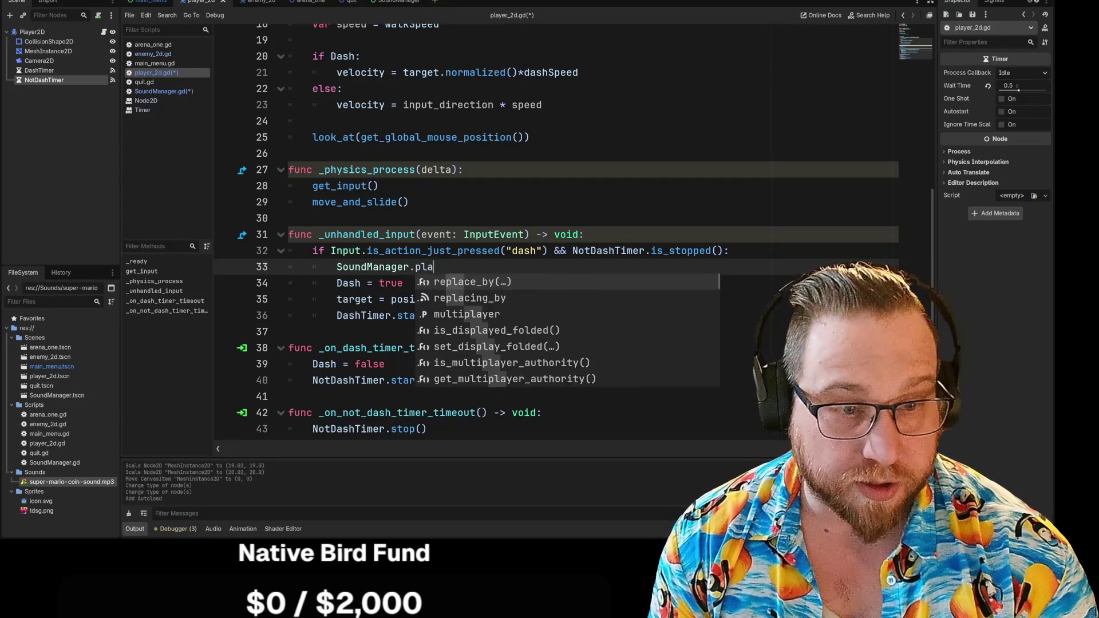
key("BackSpace")
key("BackSpace")
key("BackSpace")
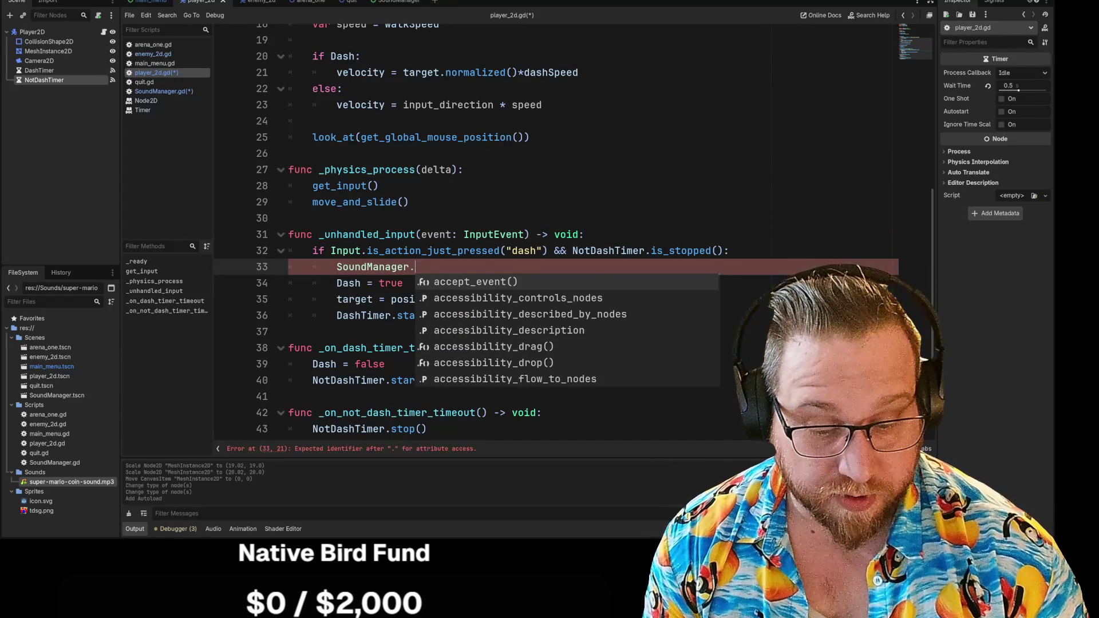
type("pla")
key("BackSpace")
key("BackSpace")
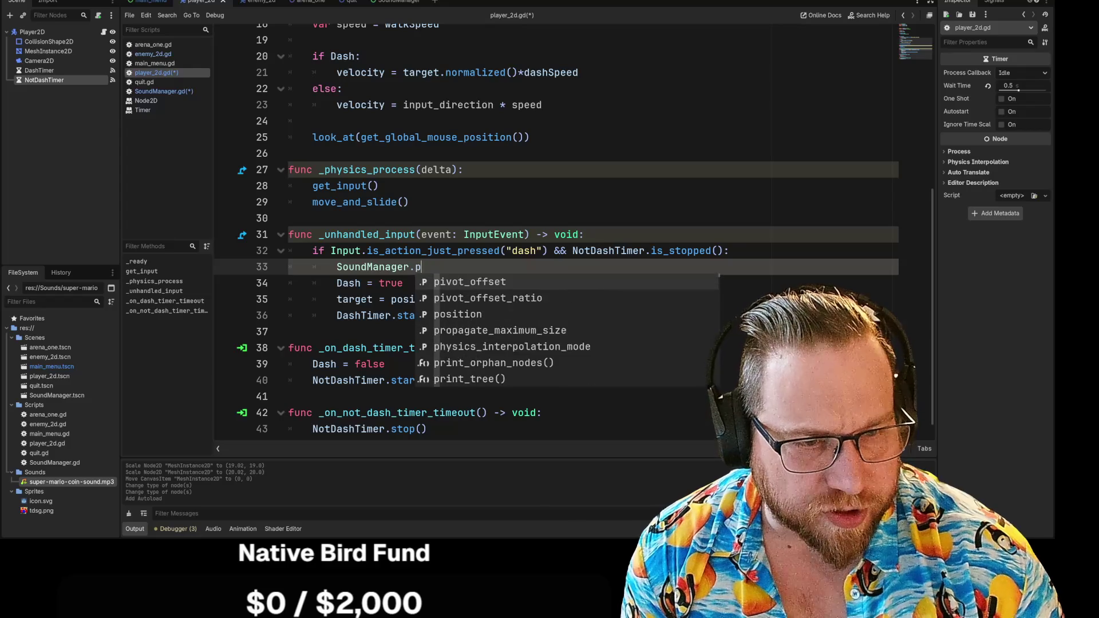
key("BackSpace")
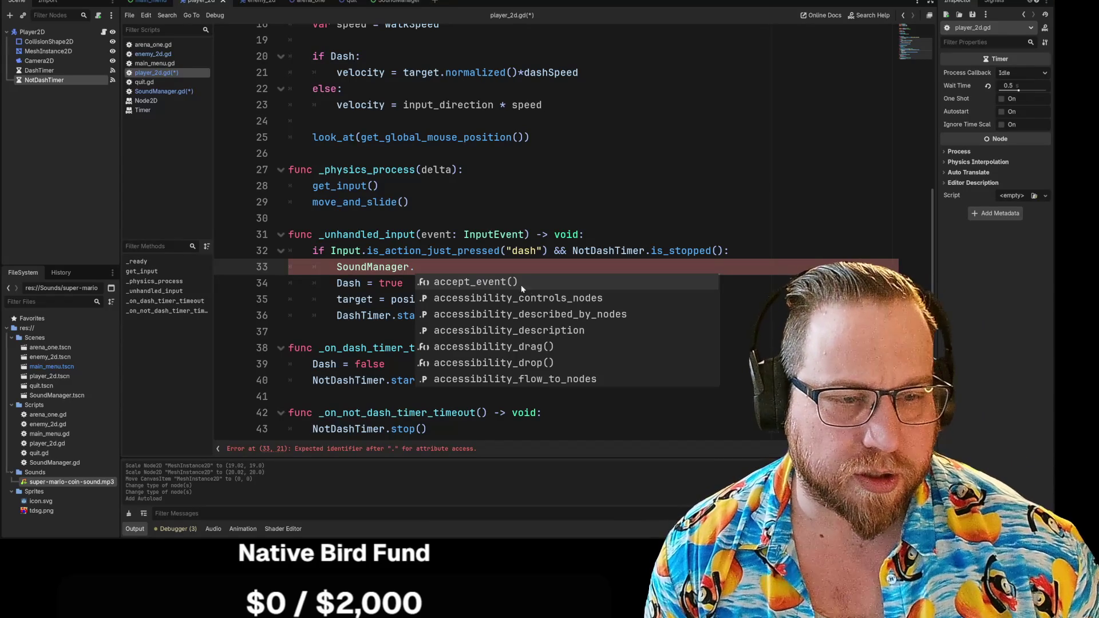
key("Escape")
type("play")
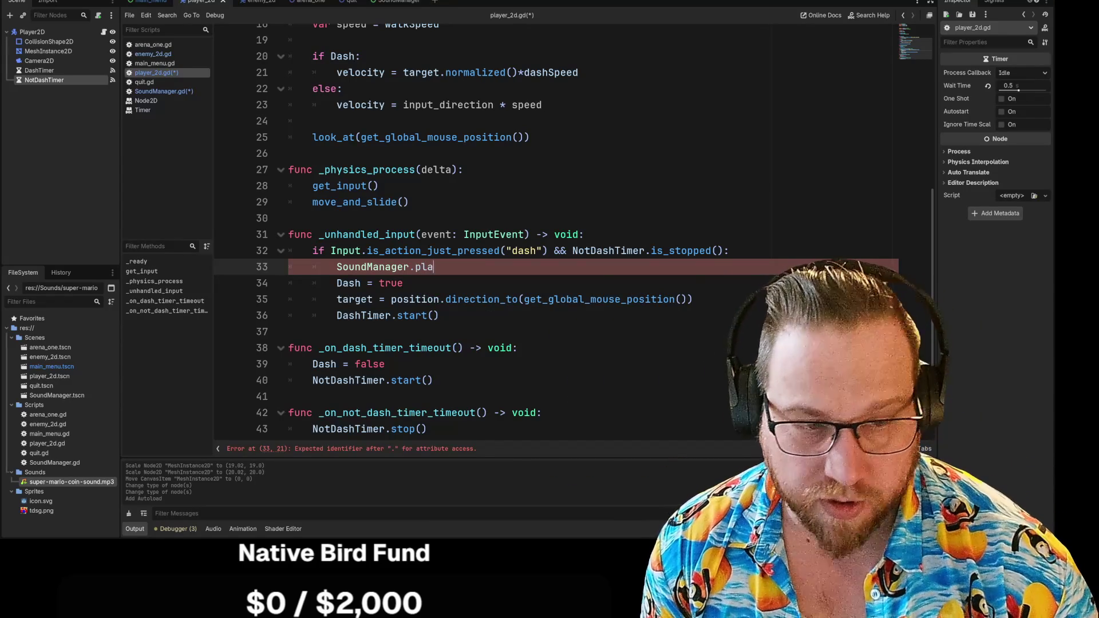
type("()")
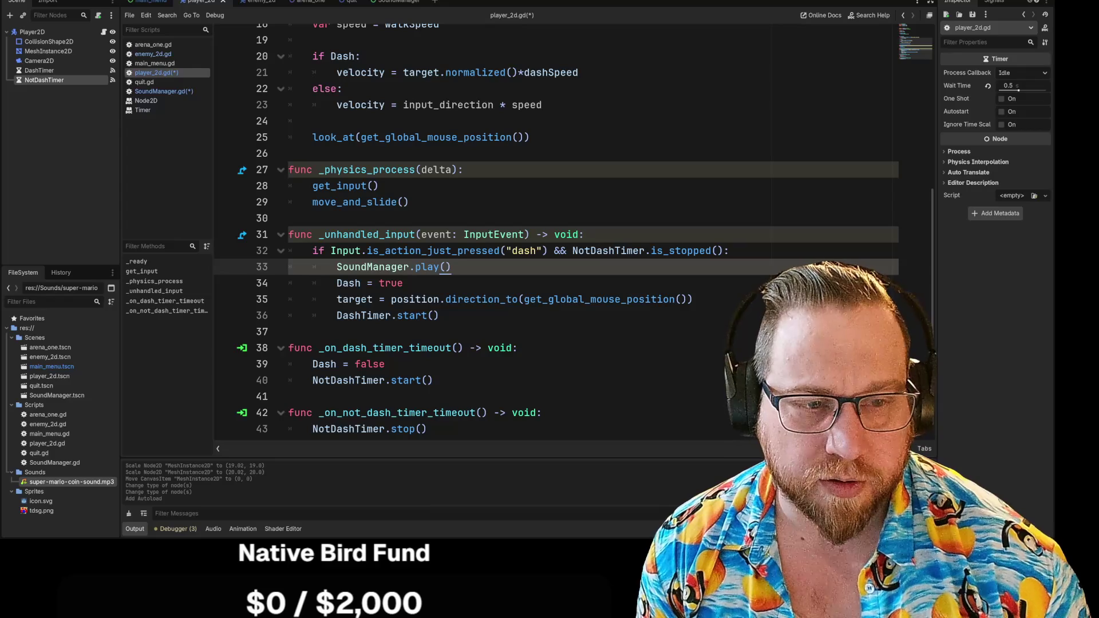
left_click(692, 299)
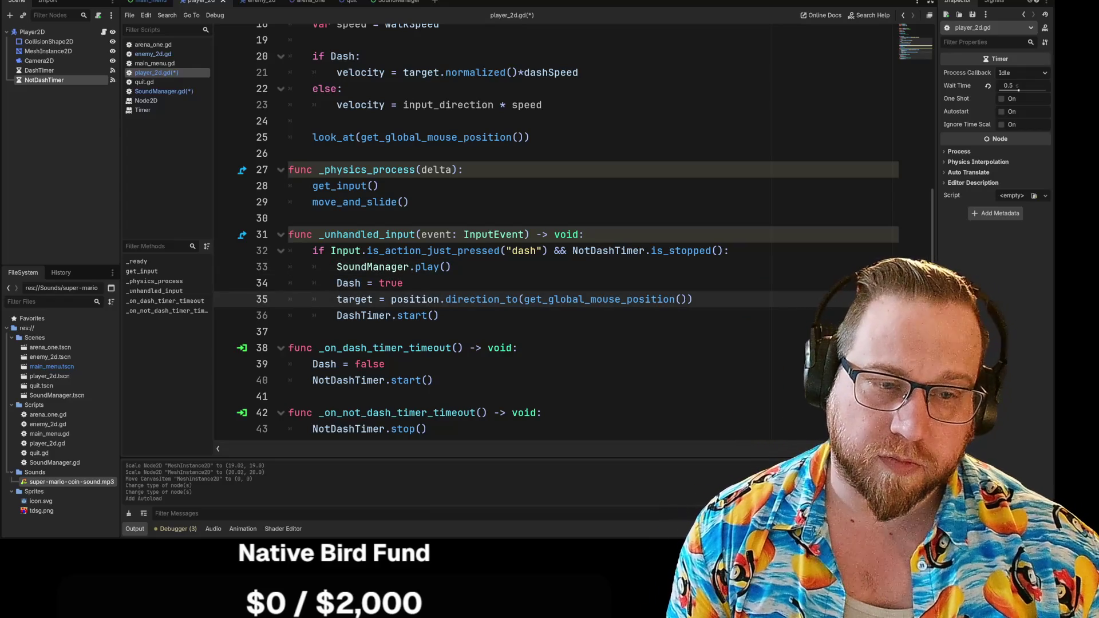
left_click(445, 267)
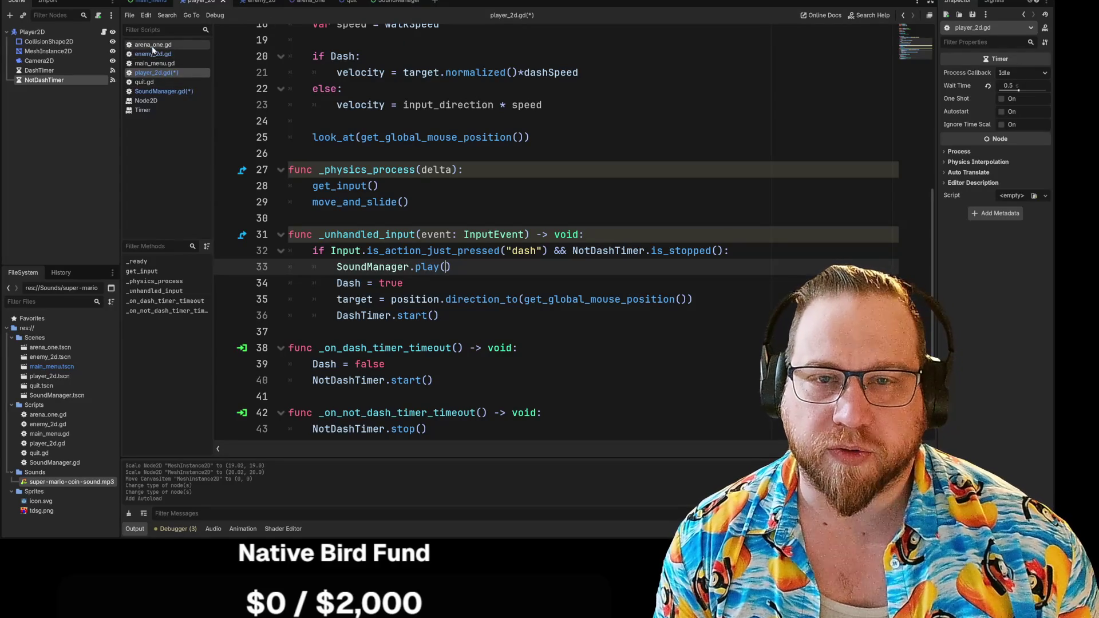
Save SoundManager.gd and go back to player_2d.gd
left_click(159, 92)
right_click(159, 93)
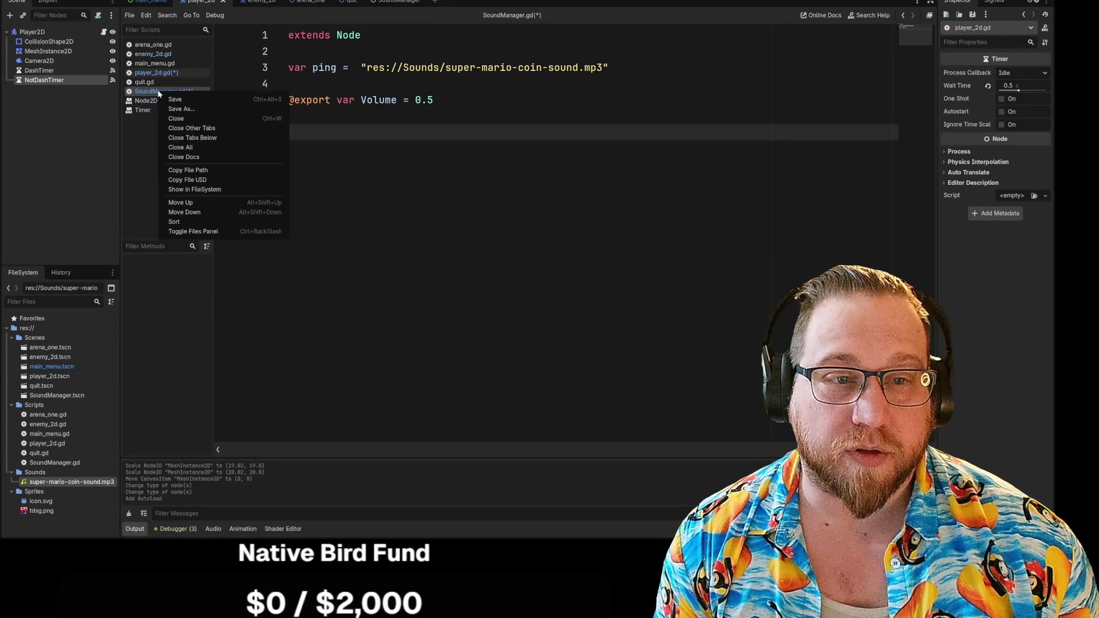
left_click(189, 103)
key("alt+Left")
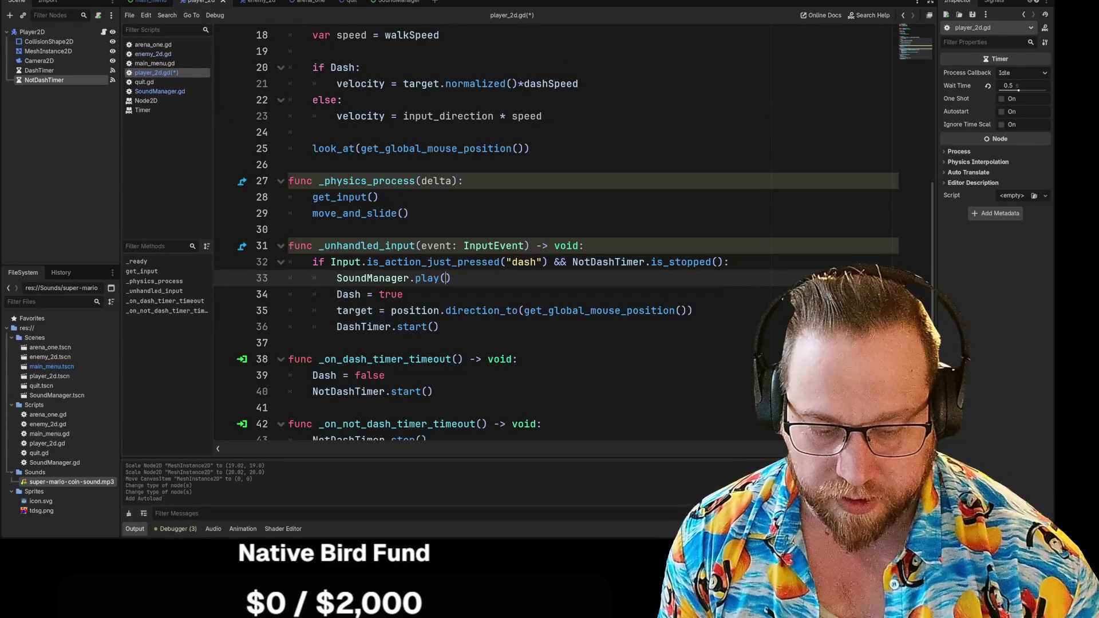
Complete the call as SoundManager.play("ping") and run the game with F5
type("\"ping")
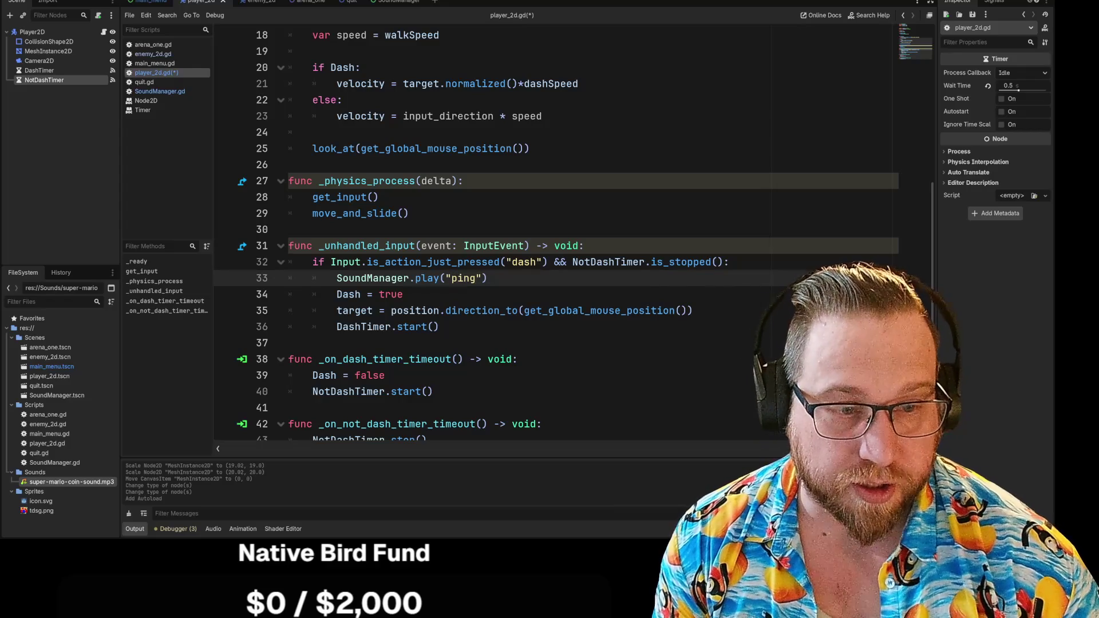
left_click(438, 310)
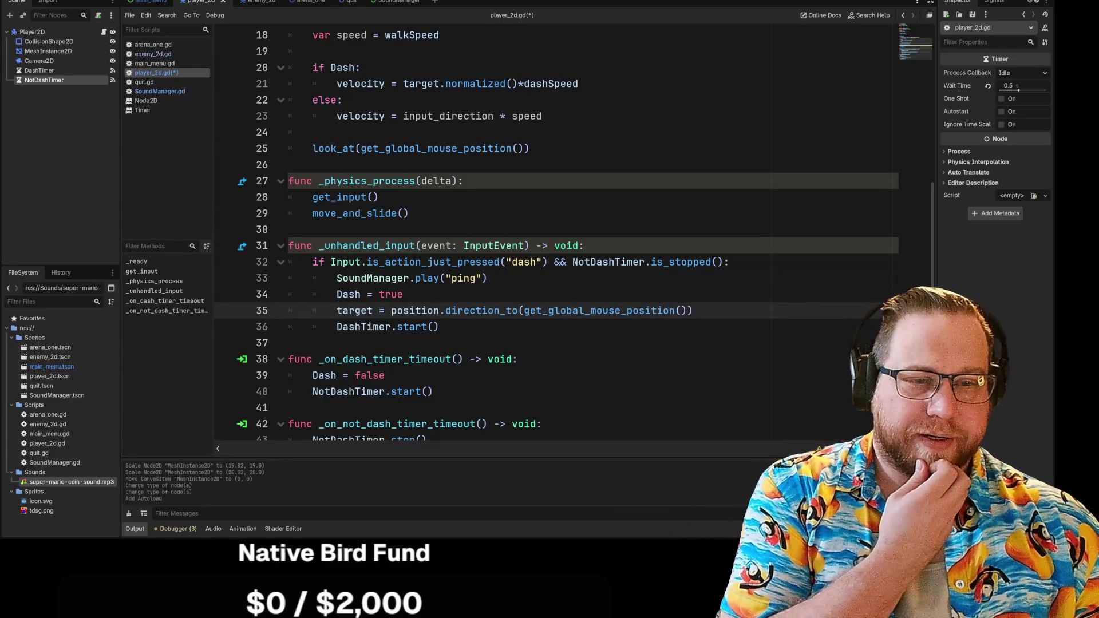
left_click_drag(439, 310, 406, 294)
left_click(446, 278)
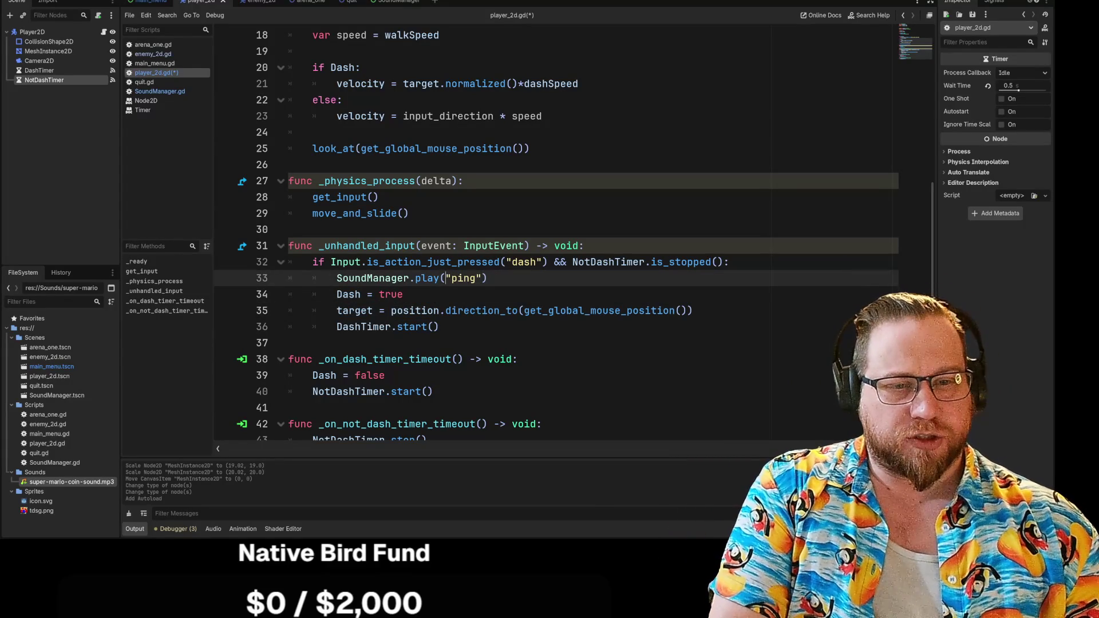
key("F5")
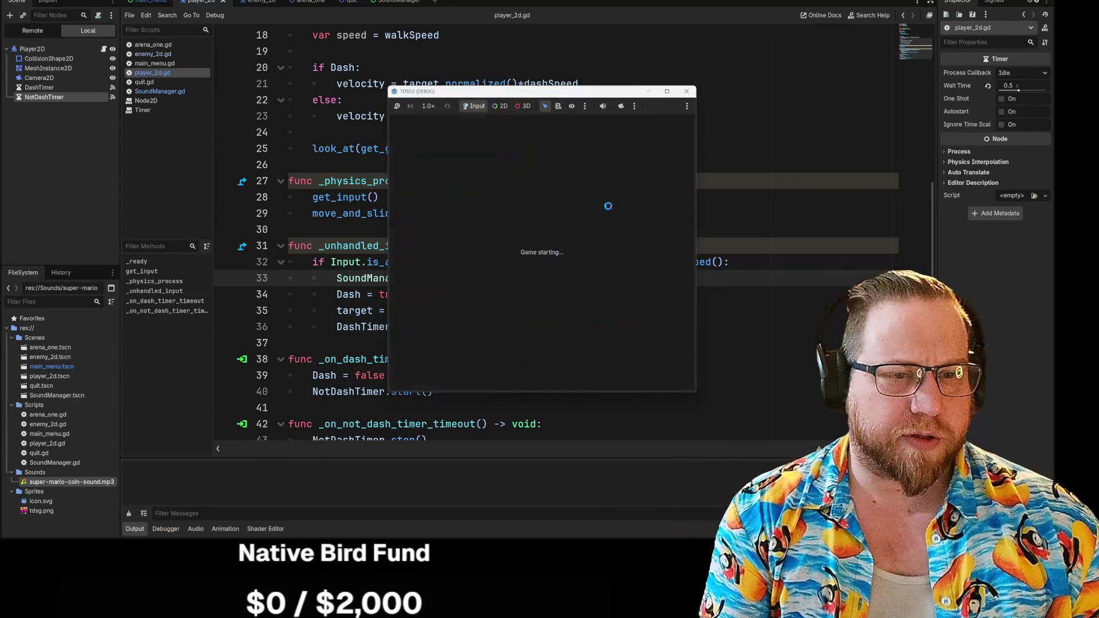
Start gameplay and dash, hitting the nonexistent 'play' error, then switch to the SoundManager scene
left_click(545, 288)
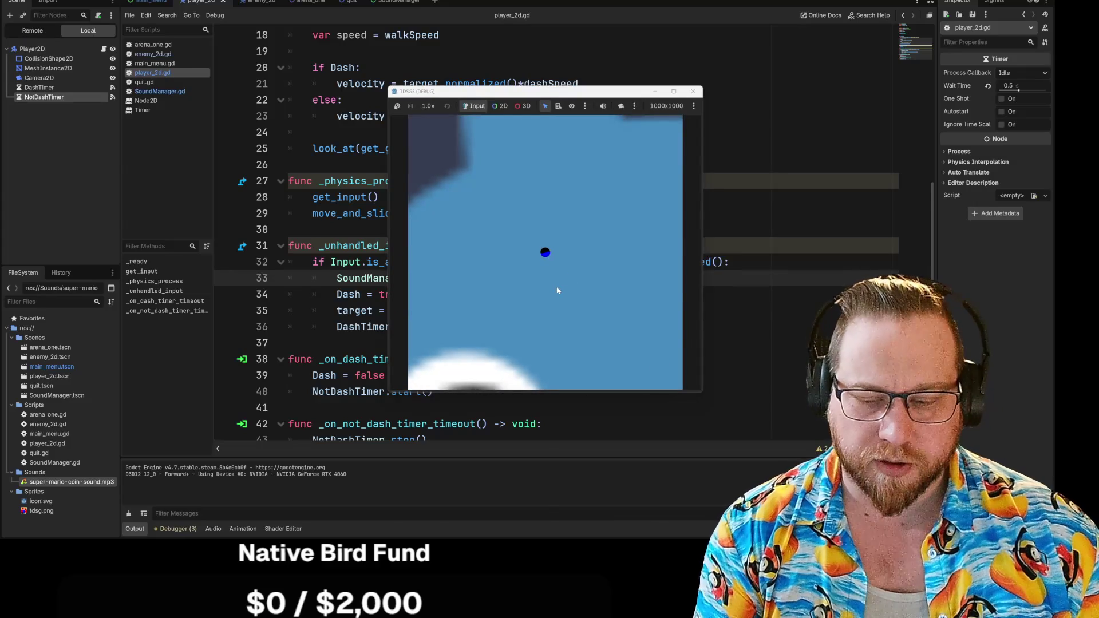
key("space")
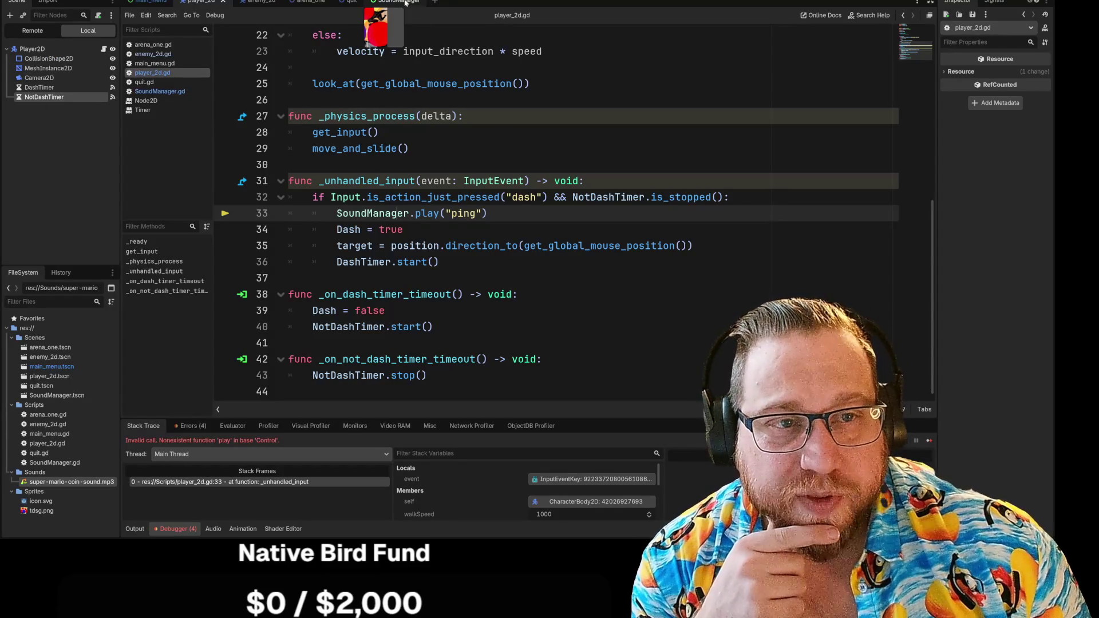
left_click(386, 1)
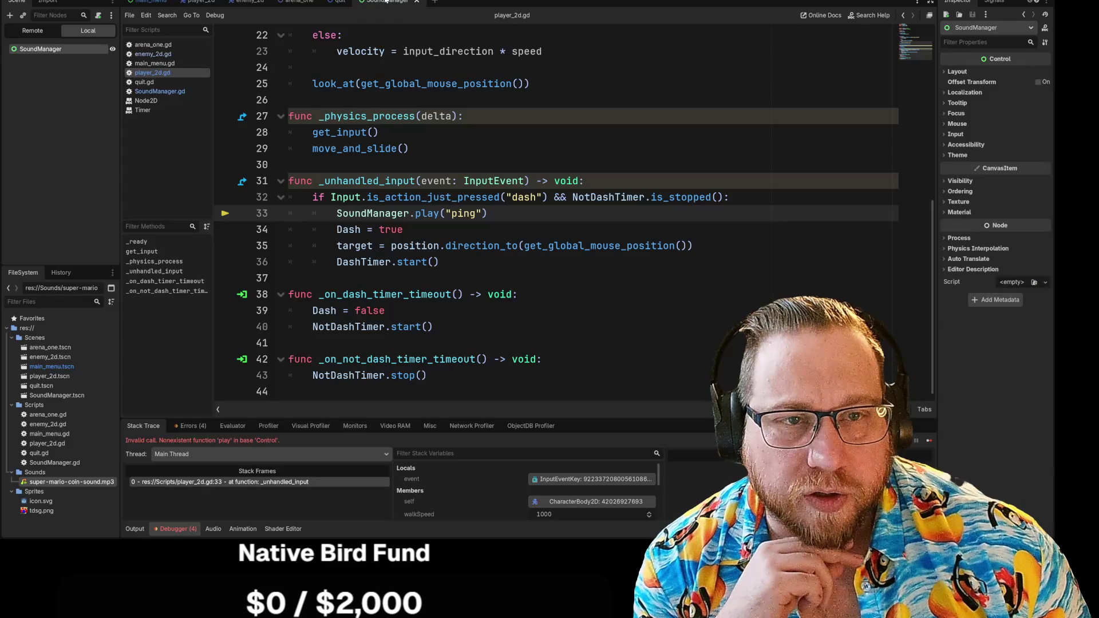
Add an AudioStreamPlayer2D child node under SoundManager
right_click(38, 50)
left_click(63, 56)
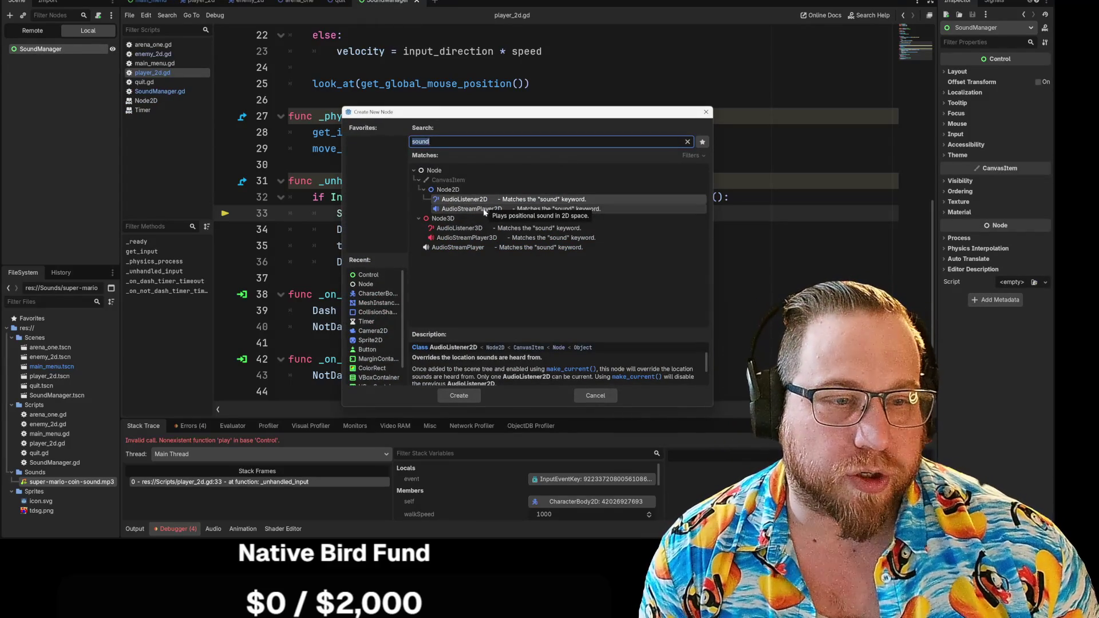
left_click(475, 208)
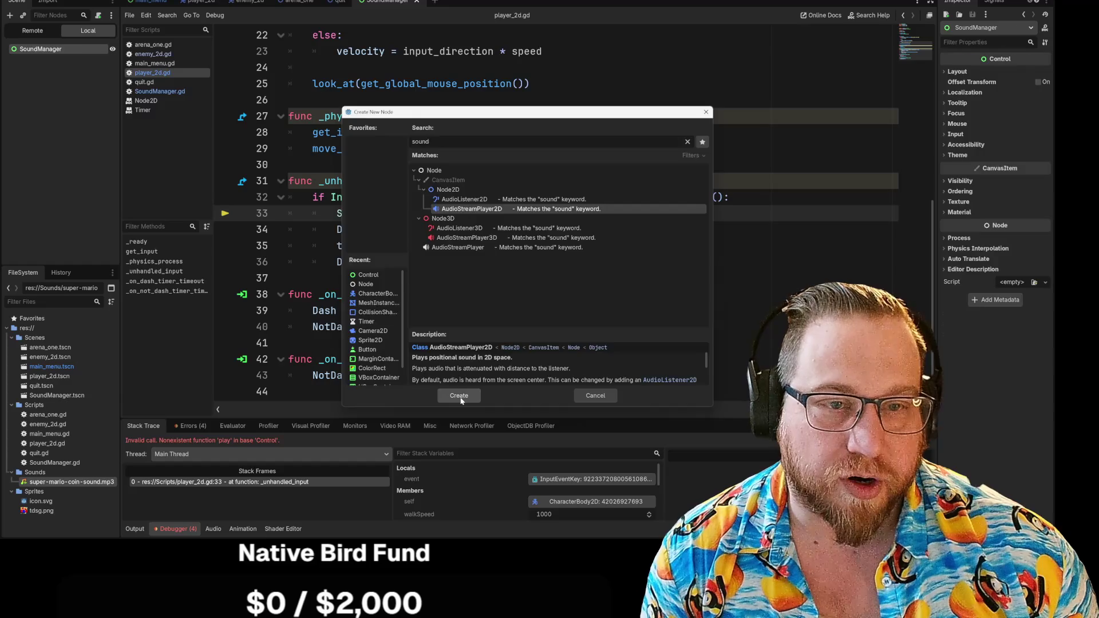
left_click(459, 395)
key("F2")
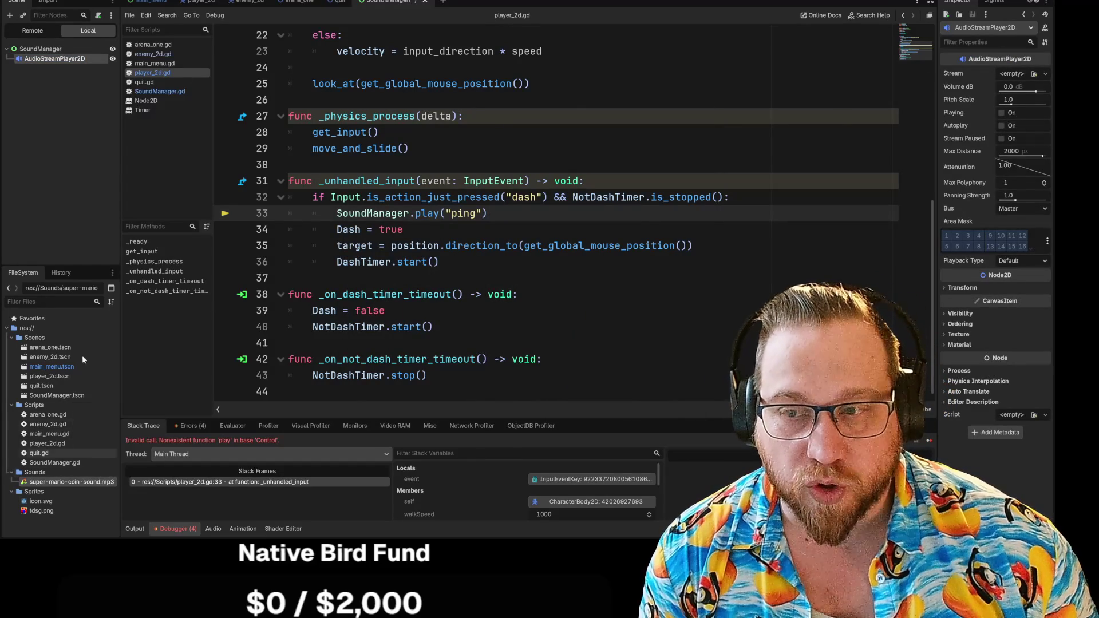
Attach SoundManager.gd to the SoundManager root node and save the scene
right_click(45, 53)
key("Escape")
double_click(45, 51)
key("Escape")
left_click_drag(160, 92, 65, 52)
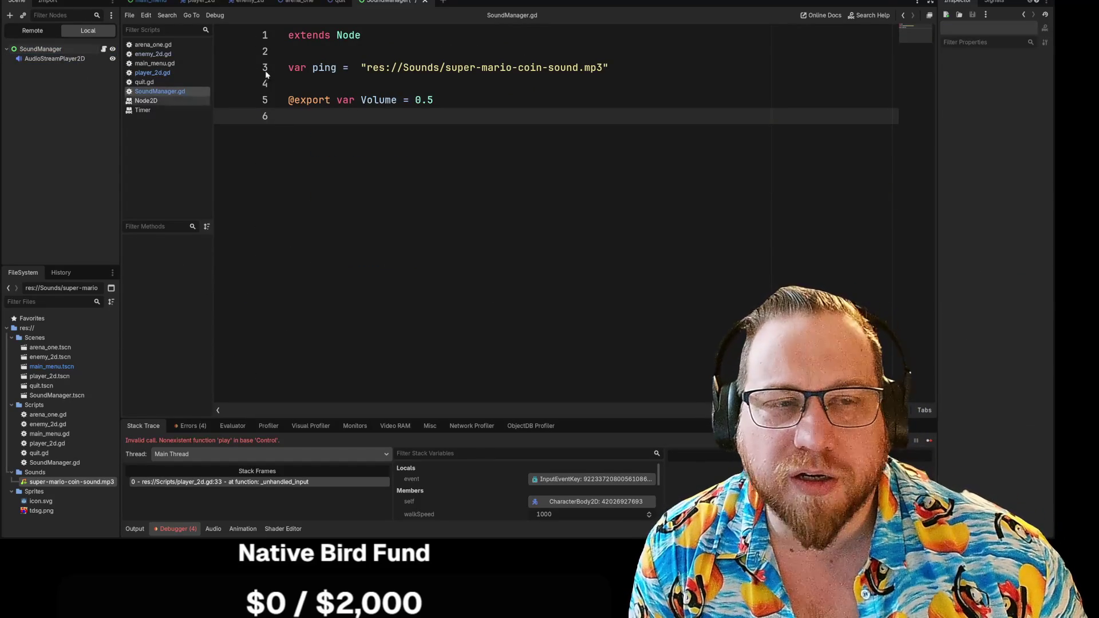
right_click(410, 2)
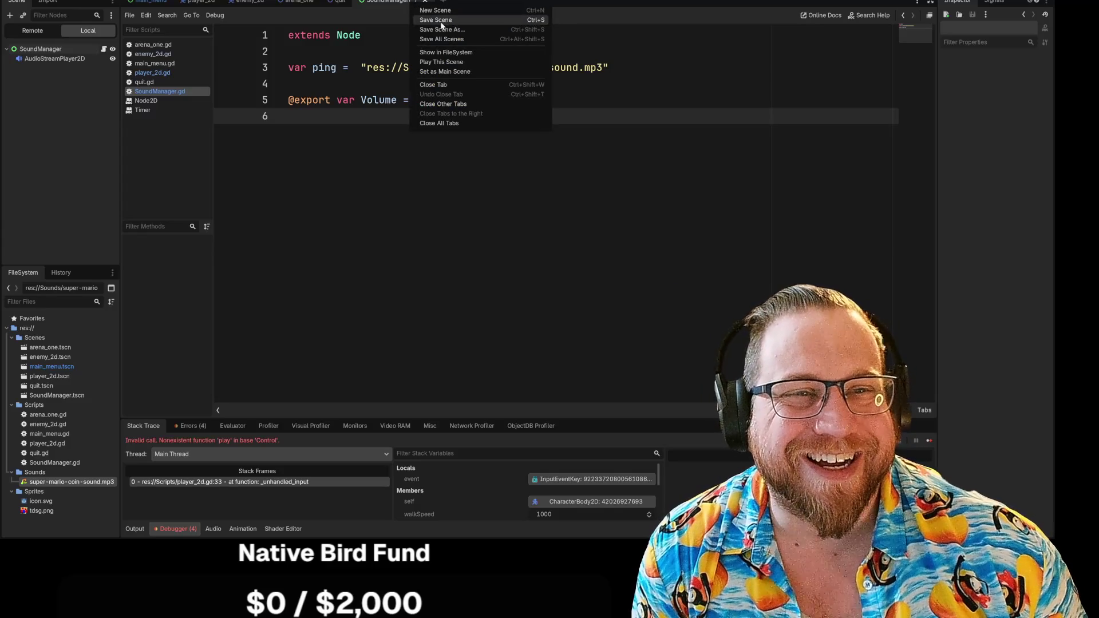
left_click(439, 20)
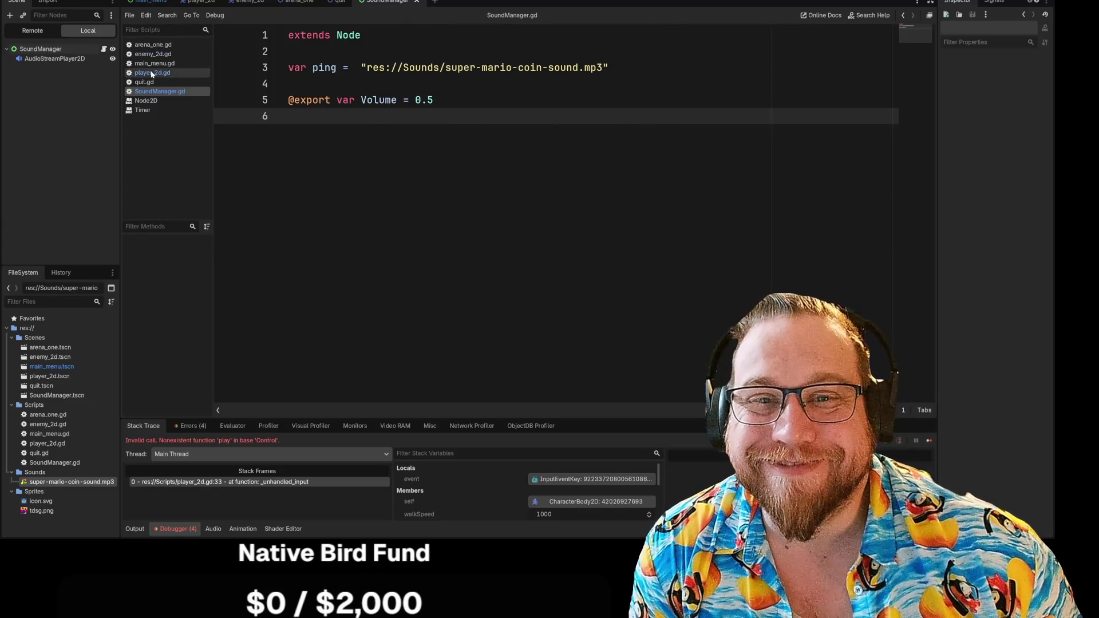
Revisit the SoundManager call on line 33, then inspect the SoundManager node and its script
left_click(151, 73)
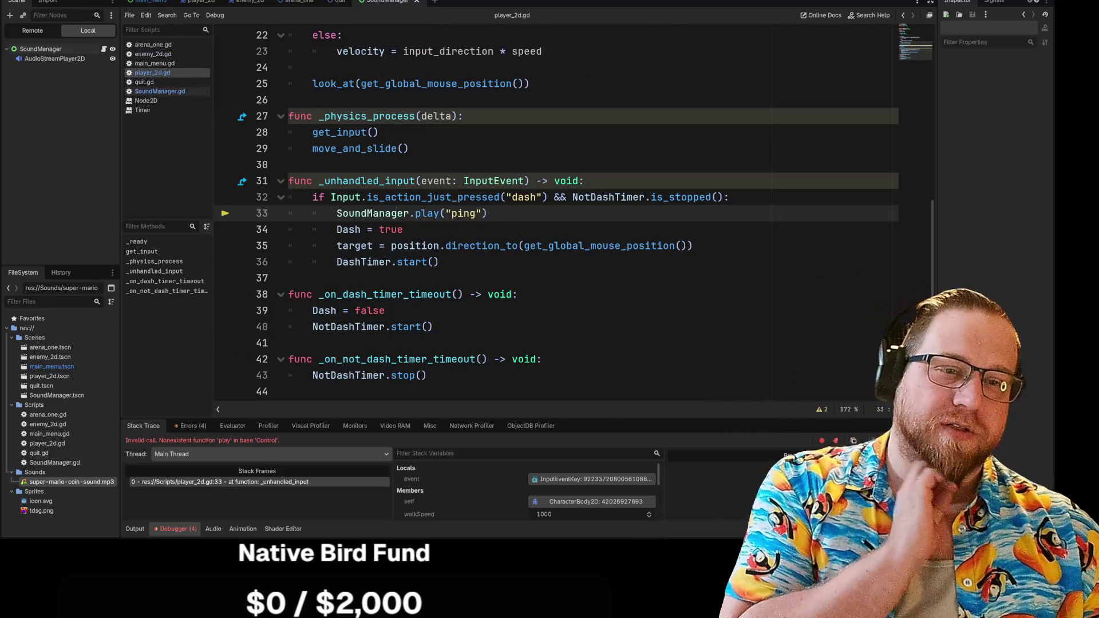
left_click(403, 229)
left_click(389, 214)
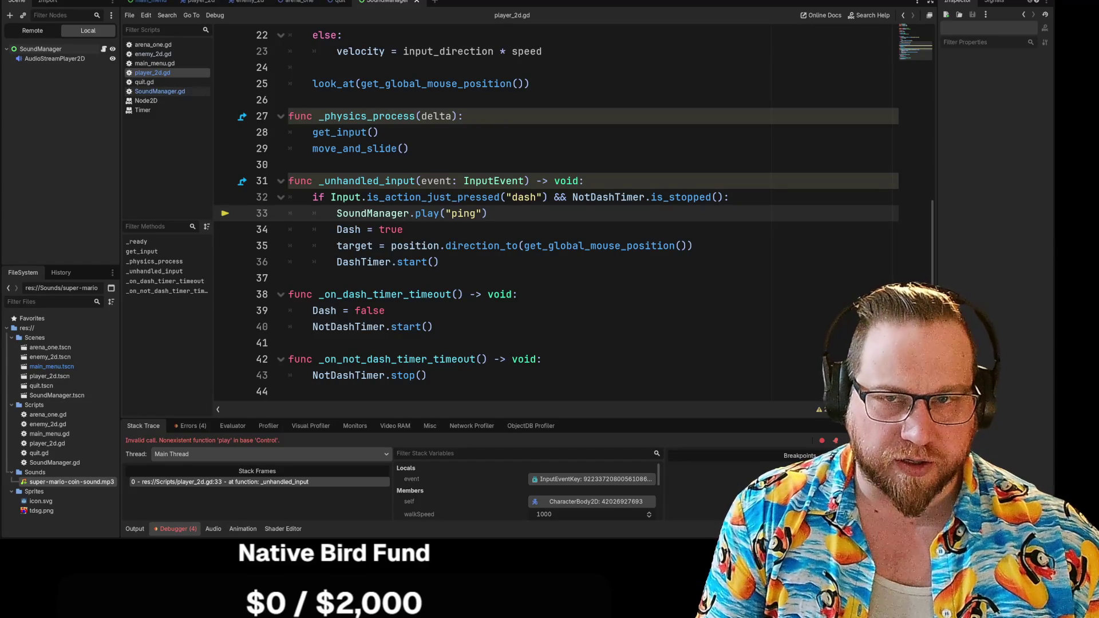
left_click(54, 50)
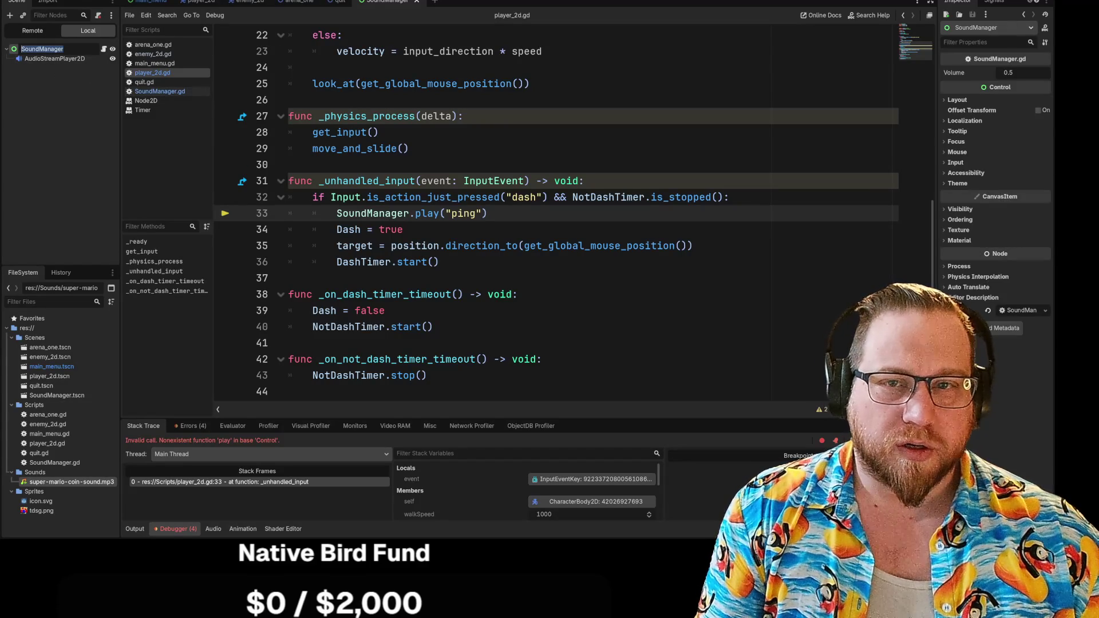
left_click(103, 50)
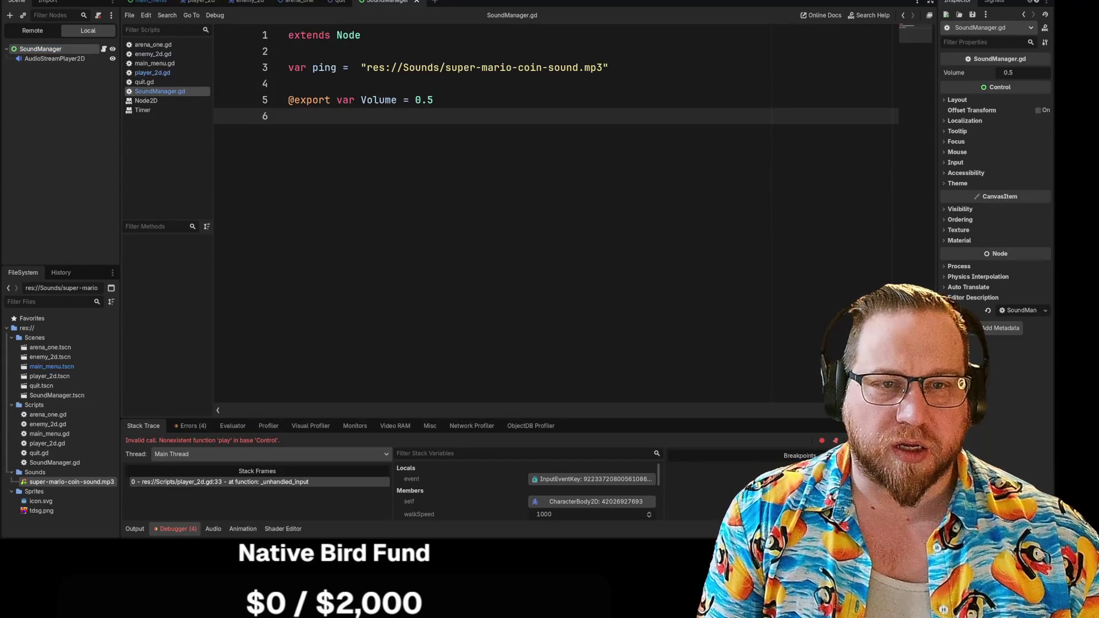
On line 4, write 'var Player =' followed by the dragged $AudioStreamPlayer2D node path
left_click(289, 84)
key("Return")
key("Up")
type("var Playe")
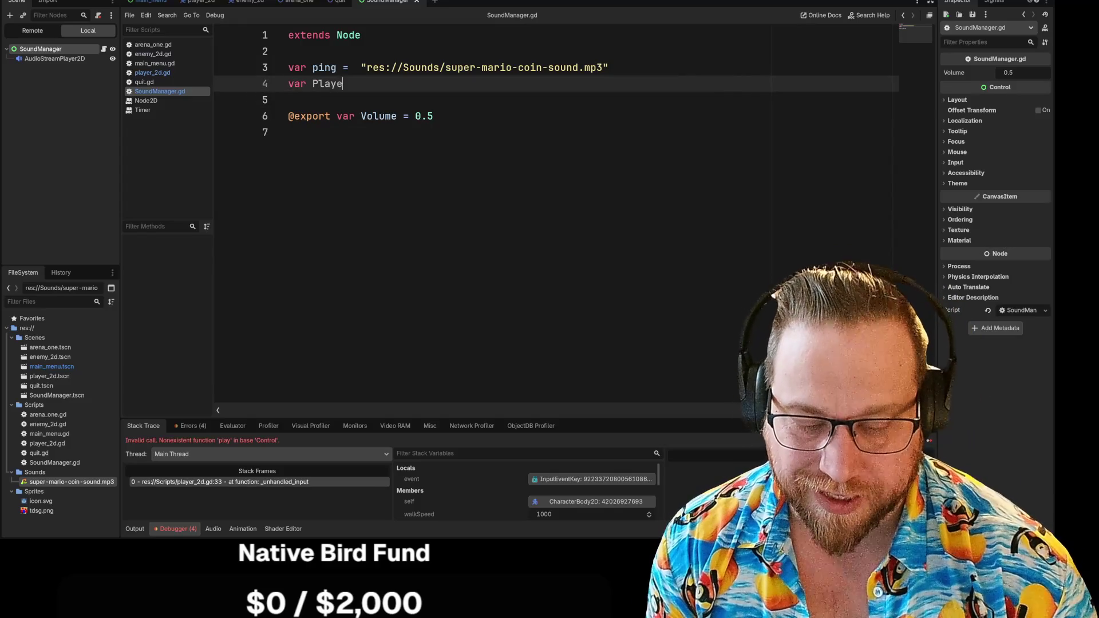
type("r ")
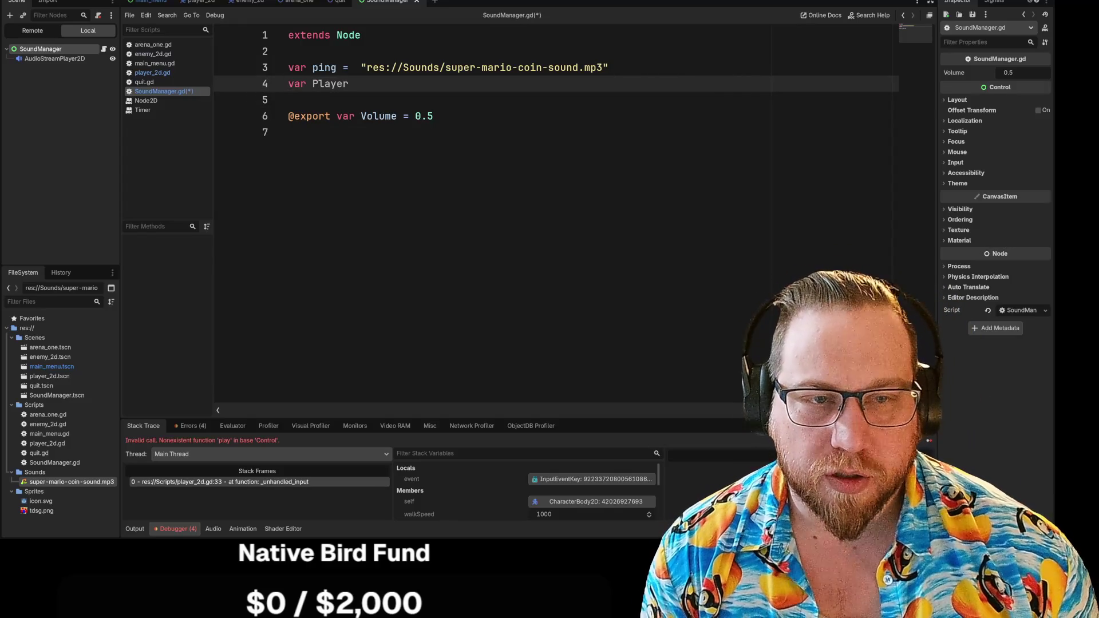
type("=")
left_click_drag(54, 58, 437, 86)
left_click(289, 132)
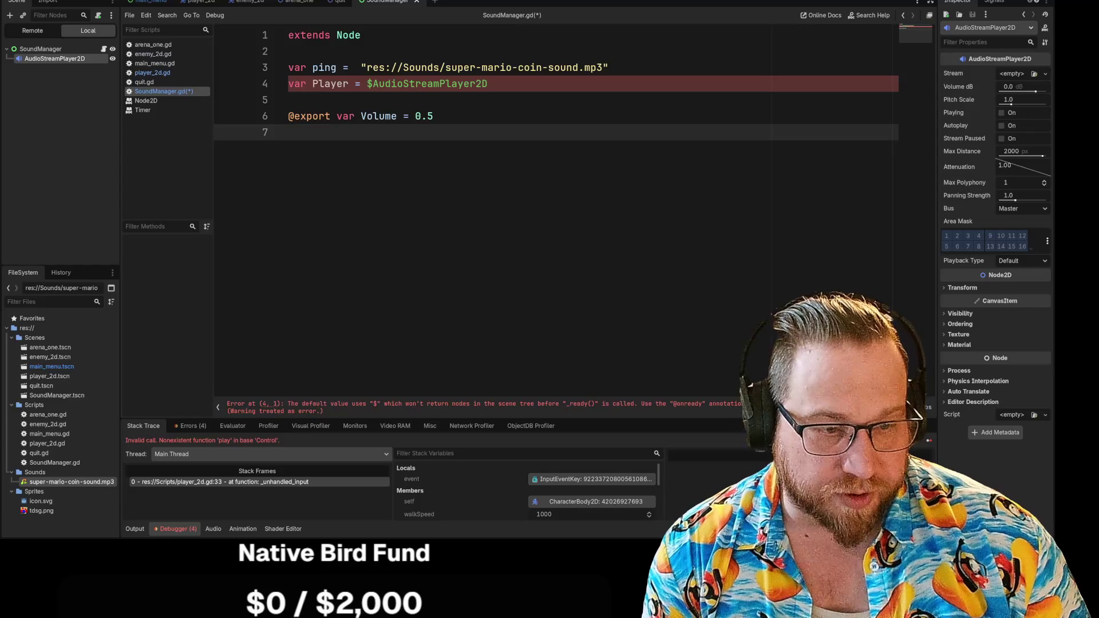
left_click(289, 84)
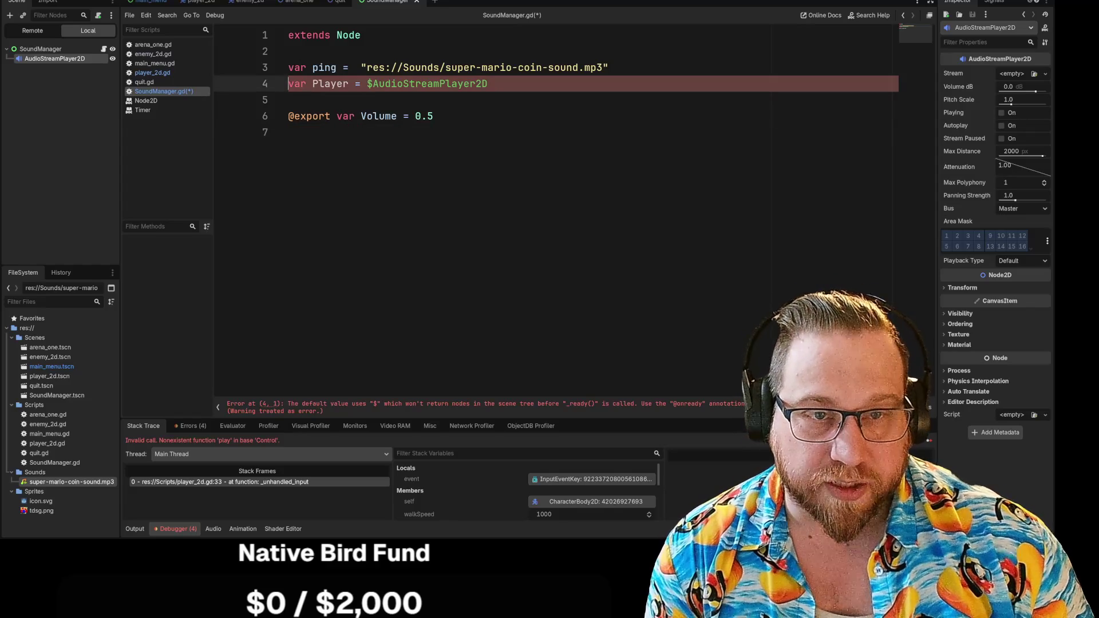
type("@ready")
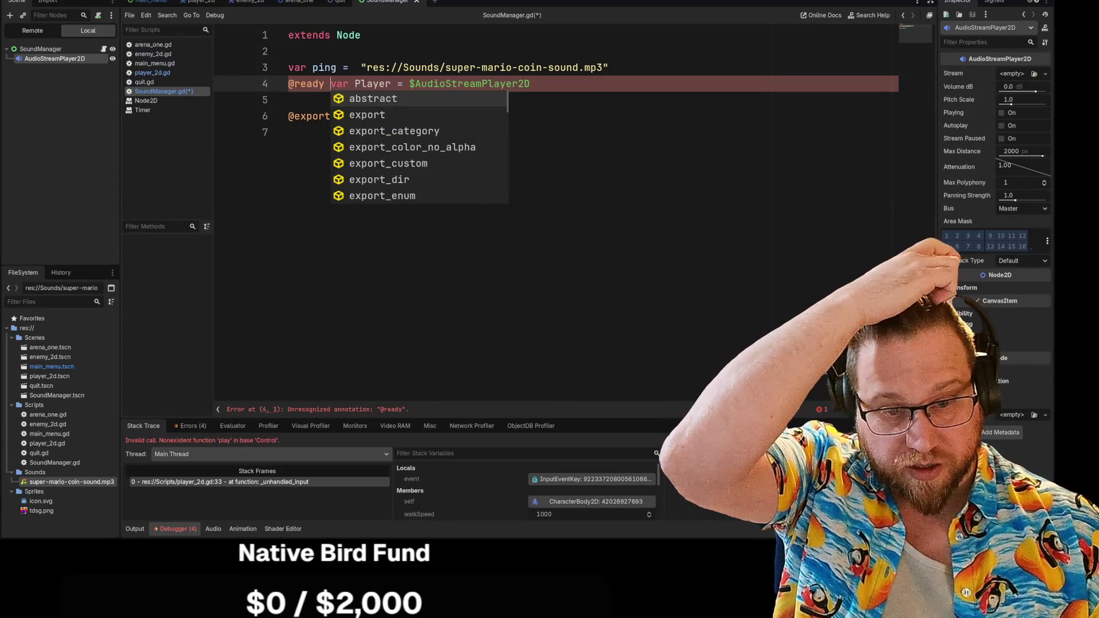
left_click(288, 132)
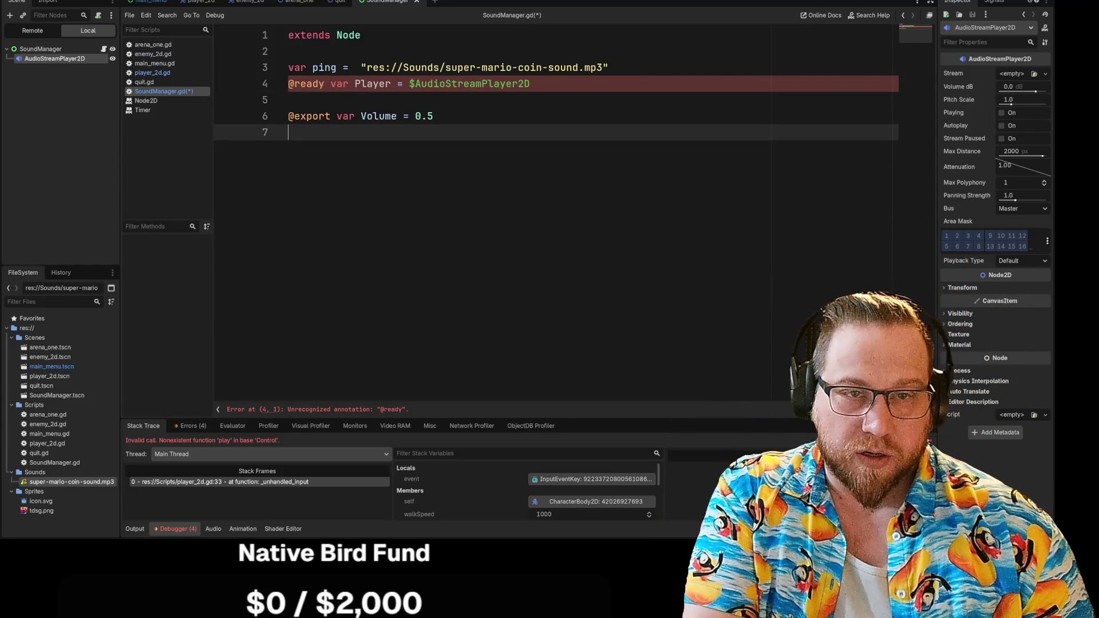
left_click(293, 84)
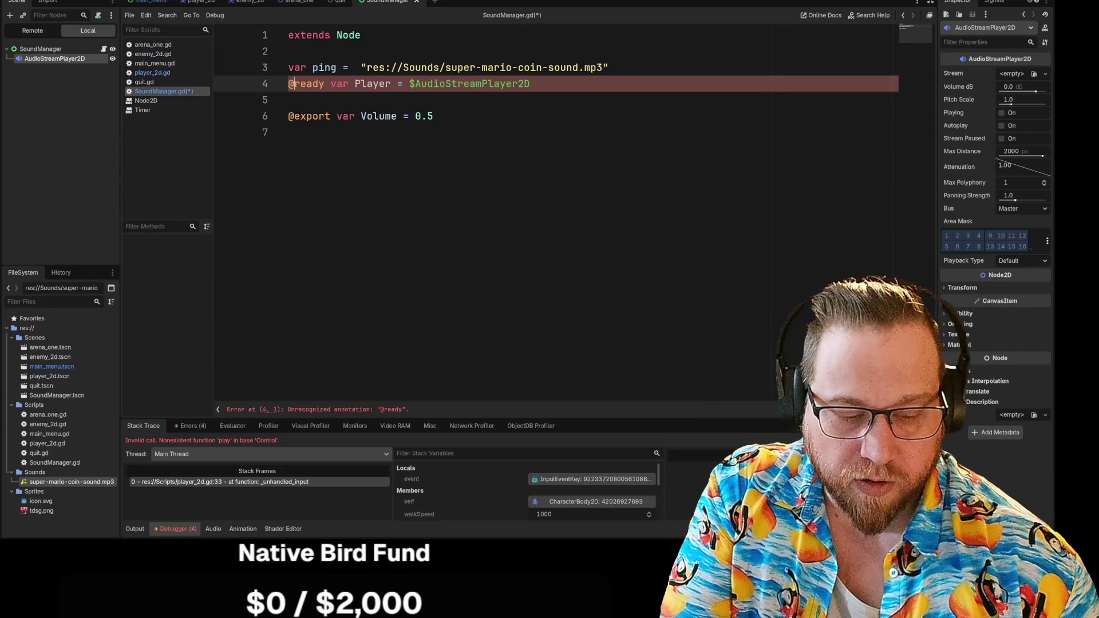
key("Delete")
key("Delete")
key("Delete")
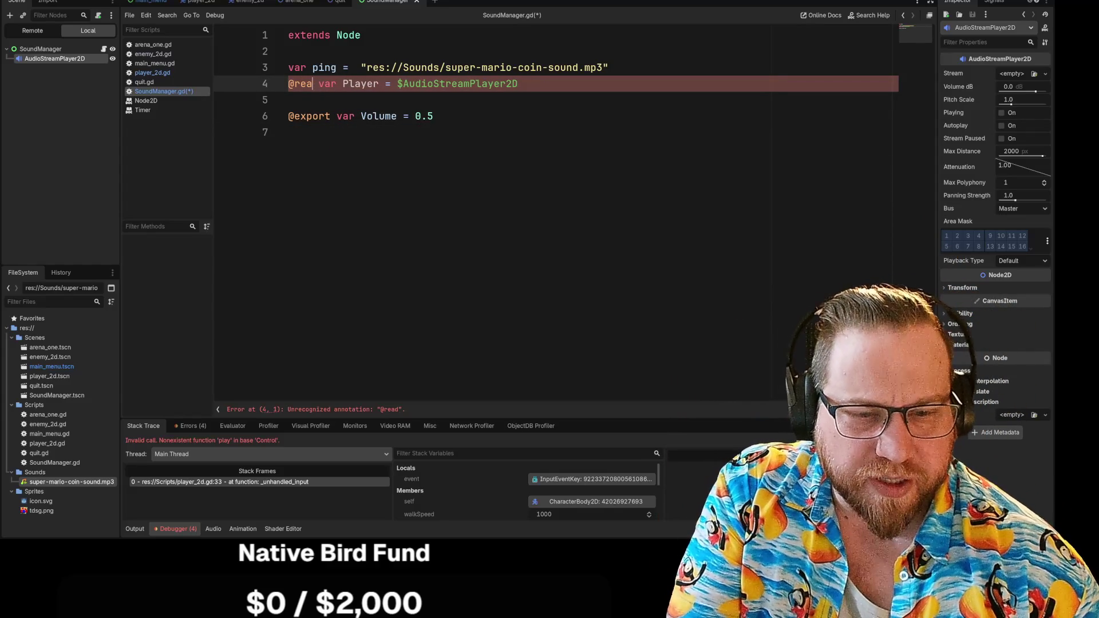
key("BackSpace")
key("BackSpace")
key("BackSpace")
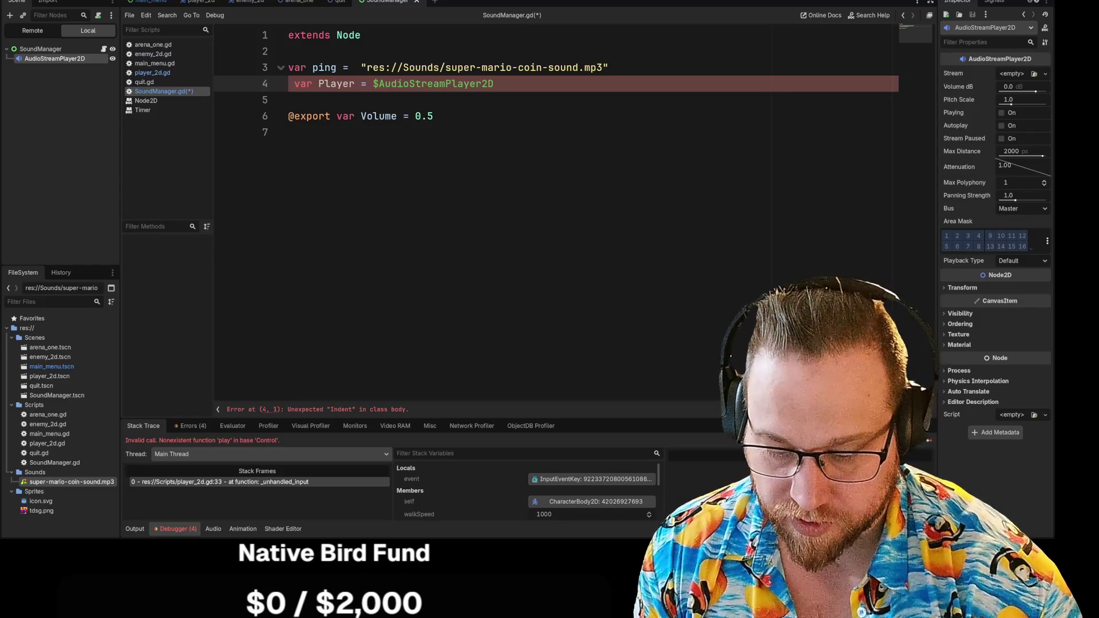
type("@")
key("BackSpace")
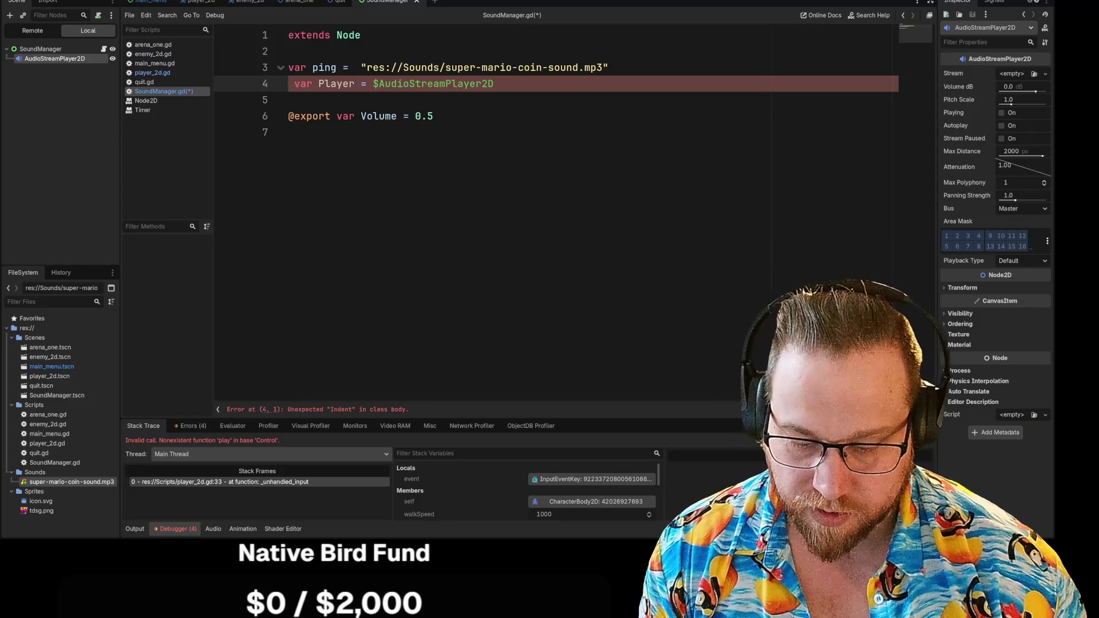
key("BackSpace")
type("@rea")
key("Return")
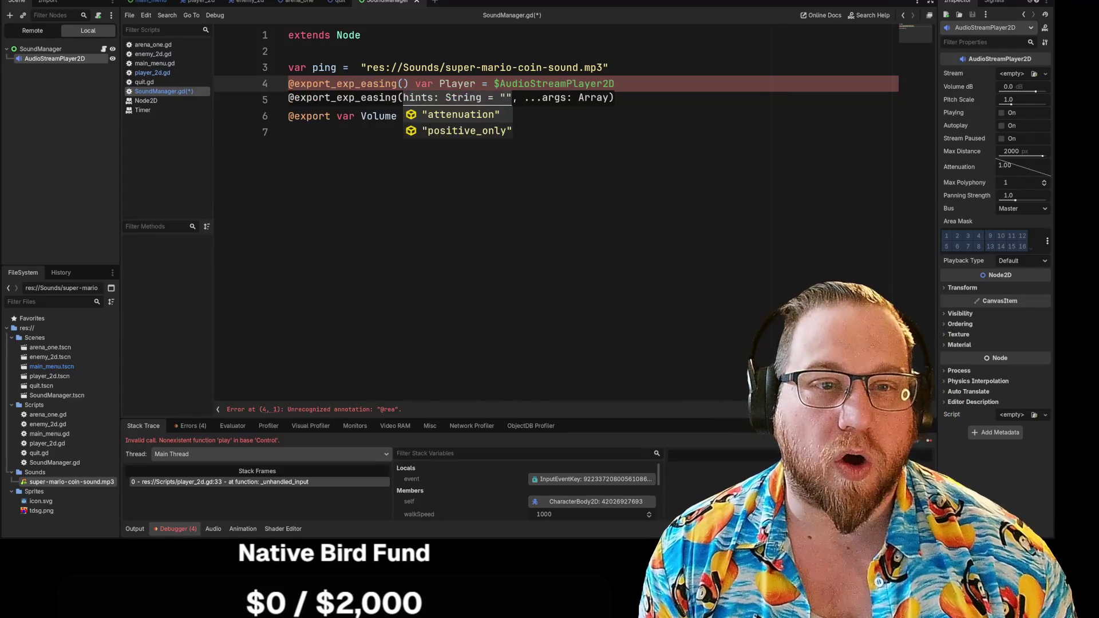
key("BackSpace")
key("BackSpace")
key("BackSpace")
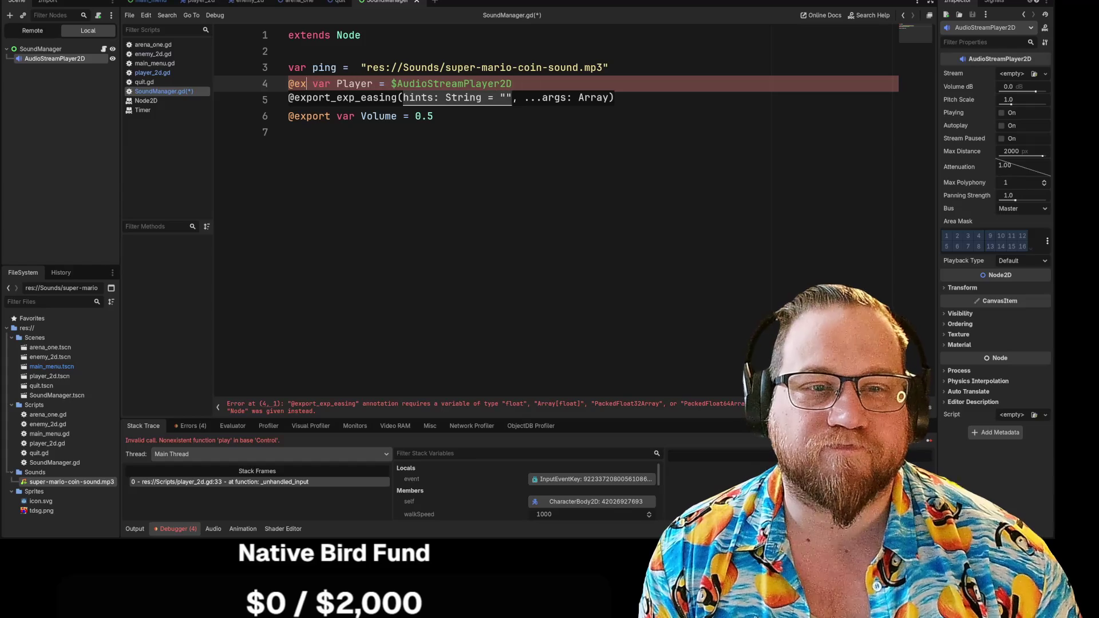
key("BackSpace")
key("BackSpace")
type("onre")
key("Return")
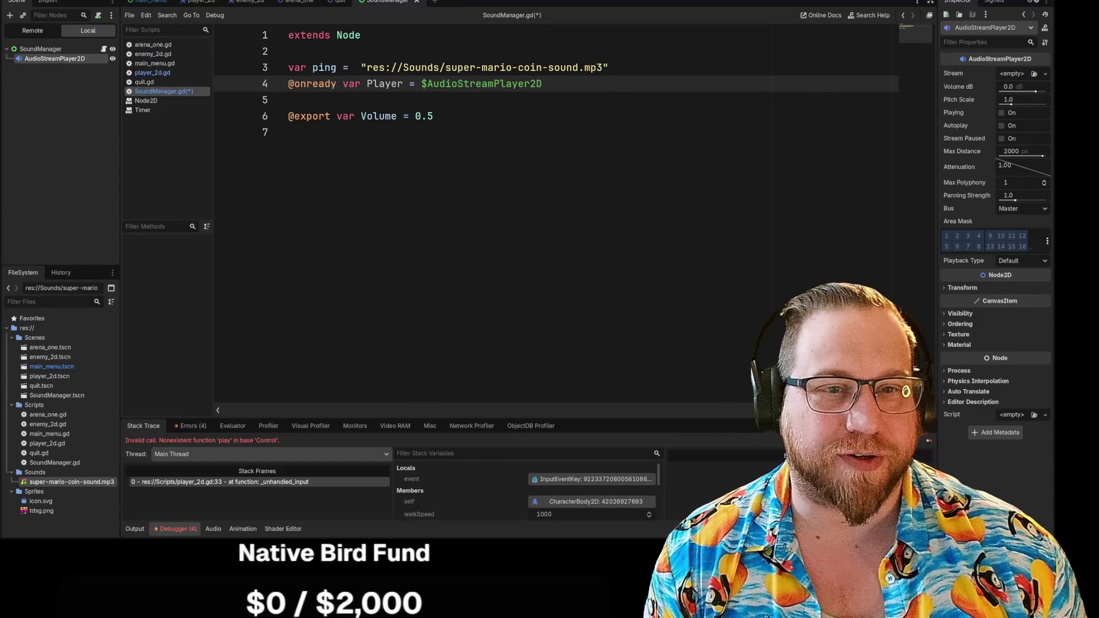
Tidy blank lines: drop the gap between Player and Volume, add one after ping
key("Down")
key("BackSpace")
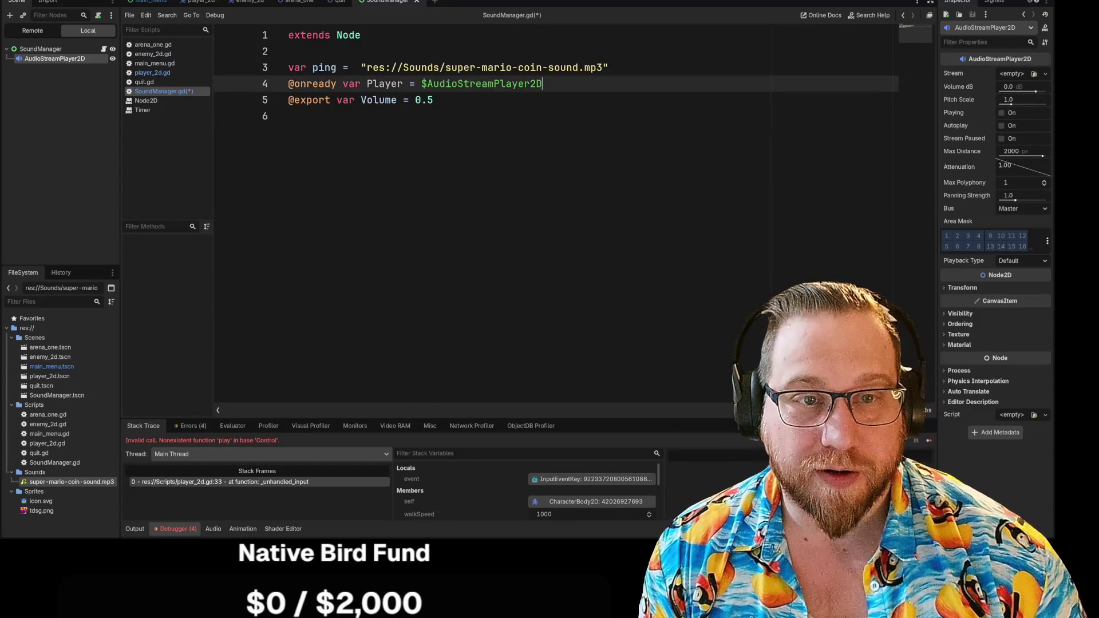
key("Up")
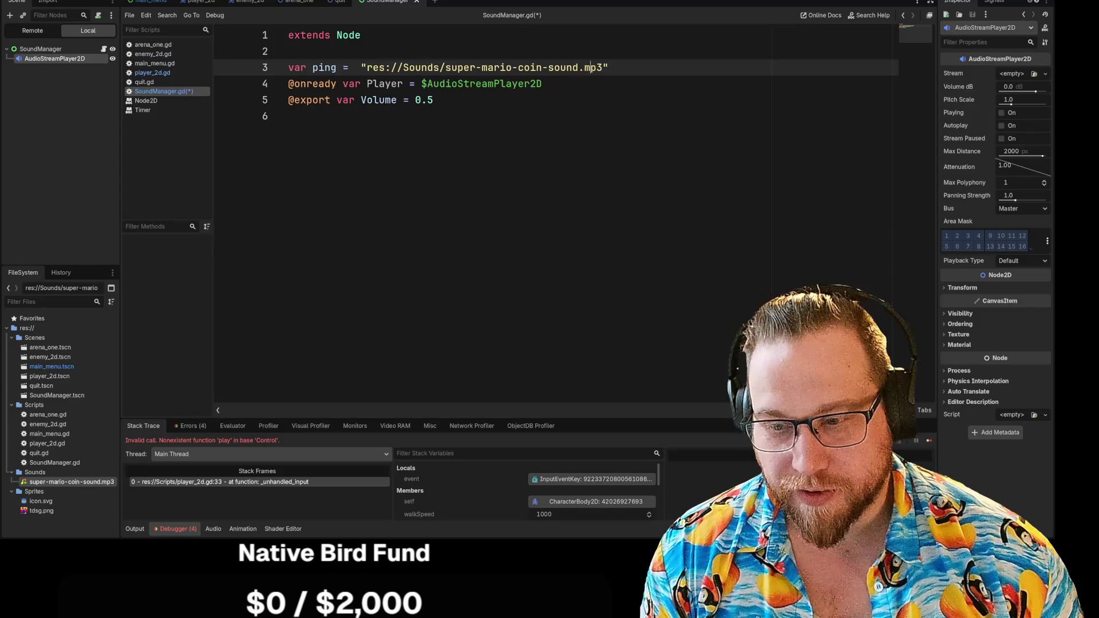
key("Return")
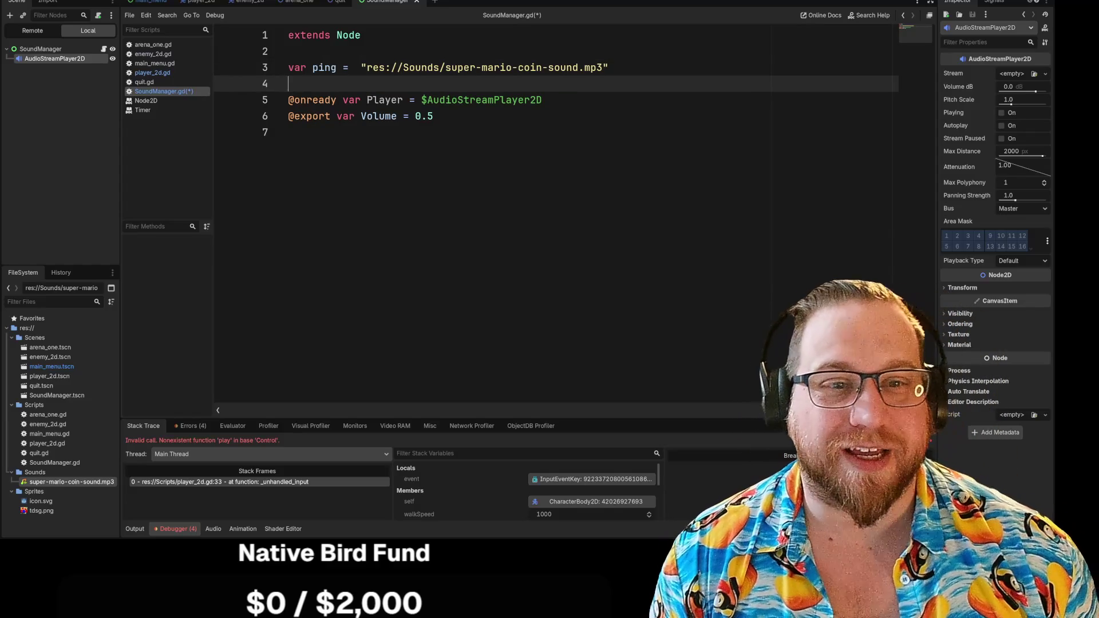
double_click(315, 100)
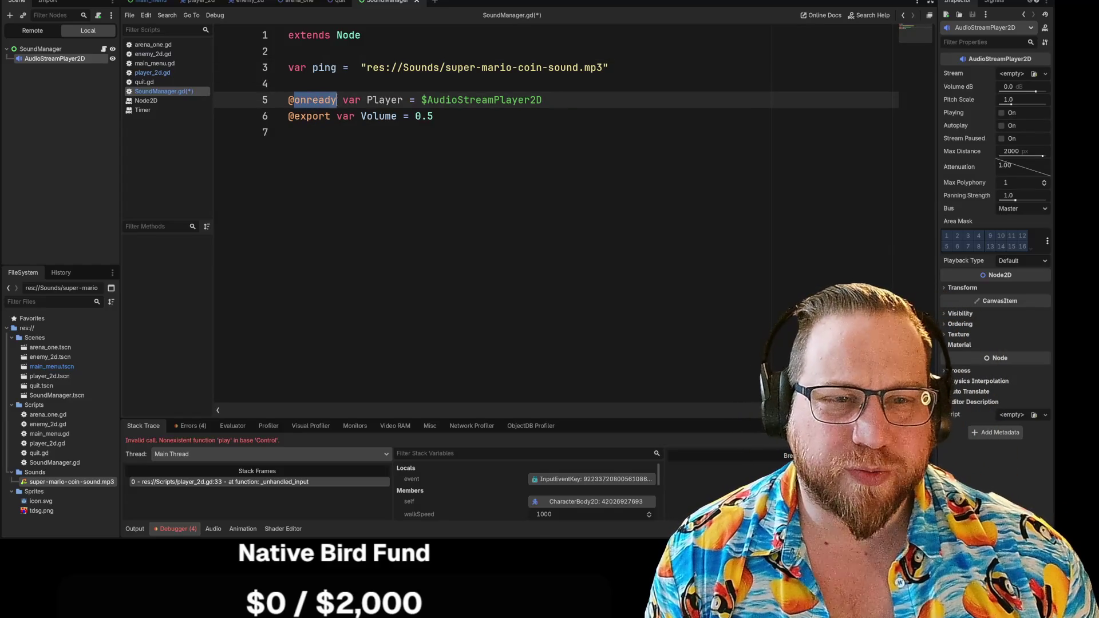
key("Down")
key("Down")
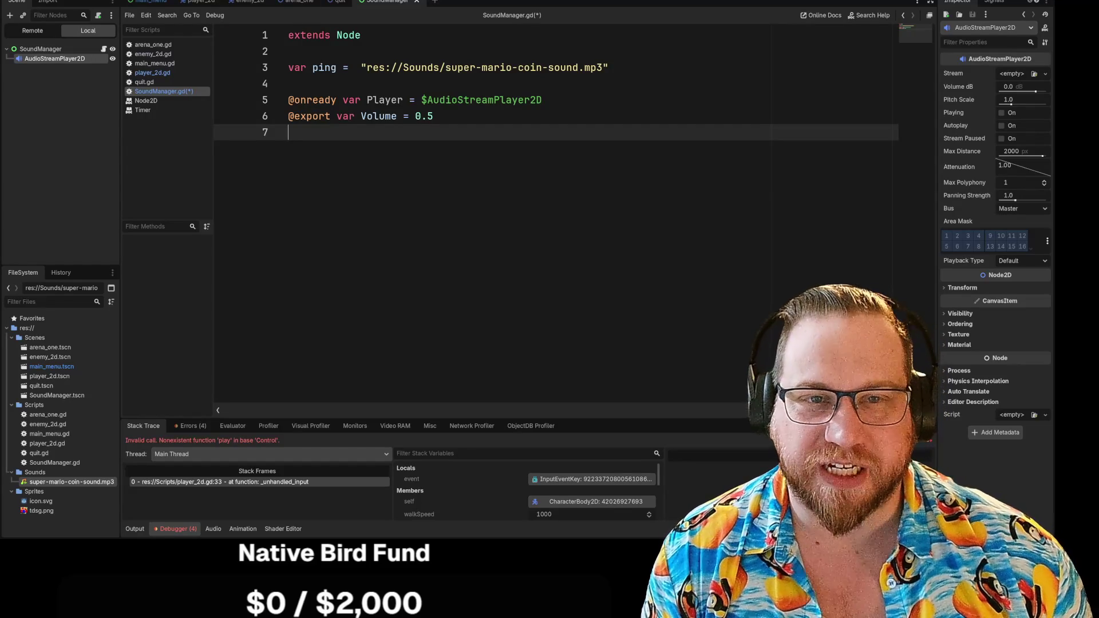
Save SoundManager.gd and switch to the player_2d.gd script
right_click(164, 91)
left_click(190, 99)
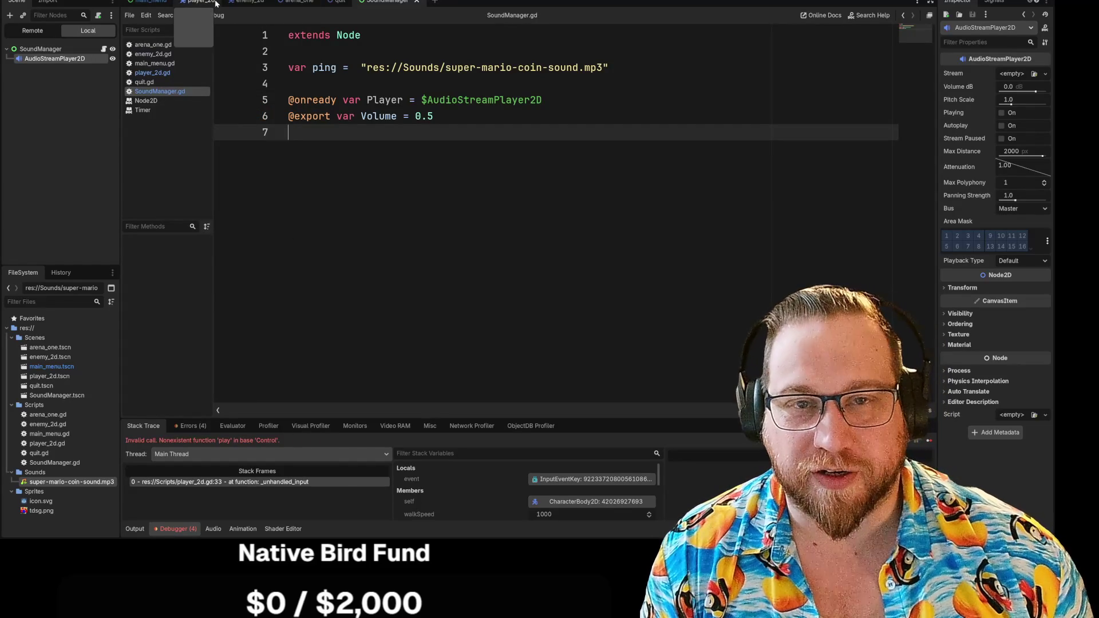
left_click(151, 73)
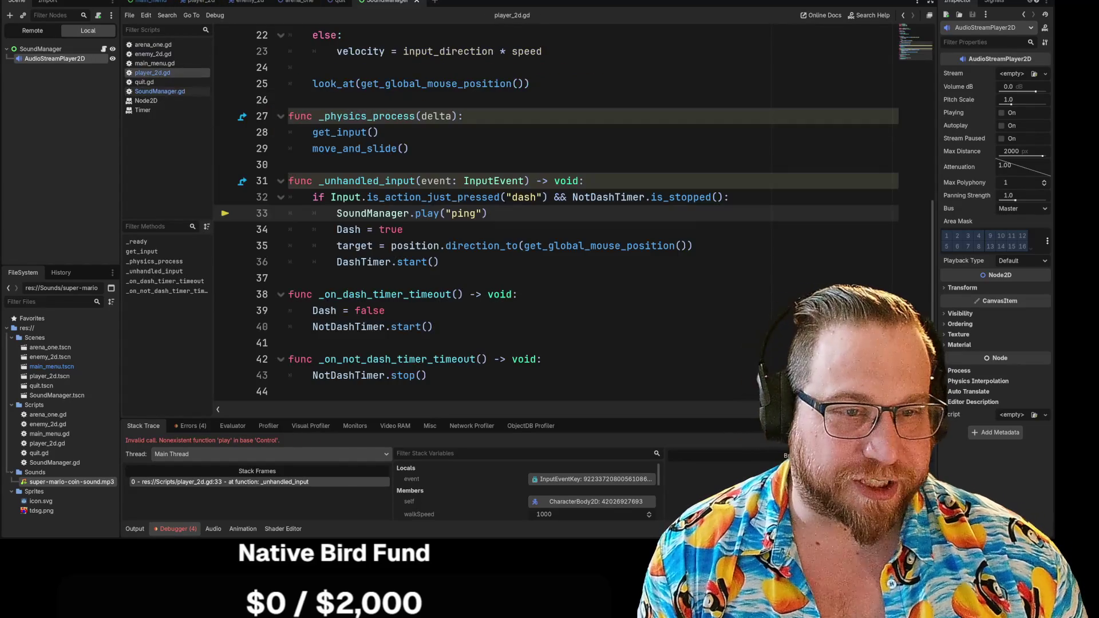
Insert 'Player.' before the play("ping") call on line 33 after SoundManager
left_click(404, 229)
left_click_drag(415, 213, 488, 213)
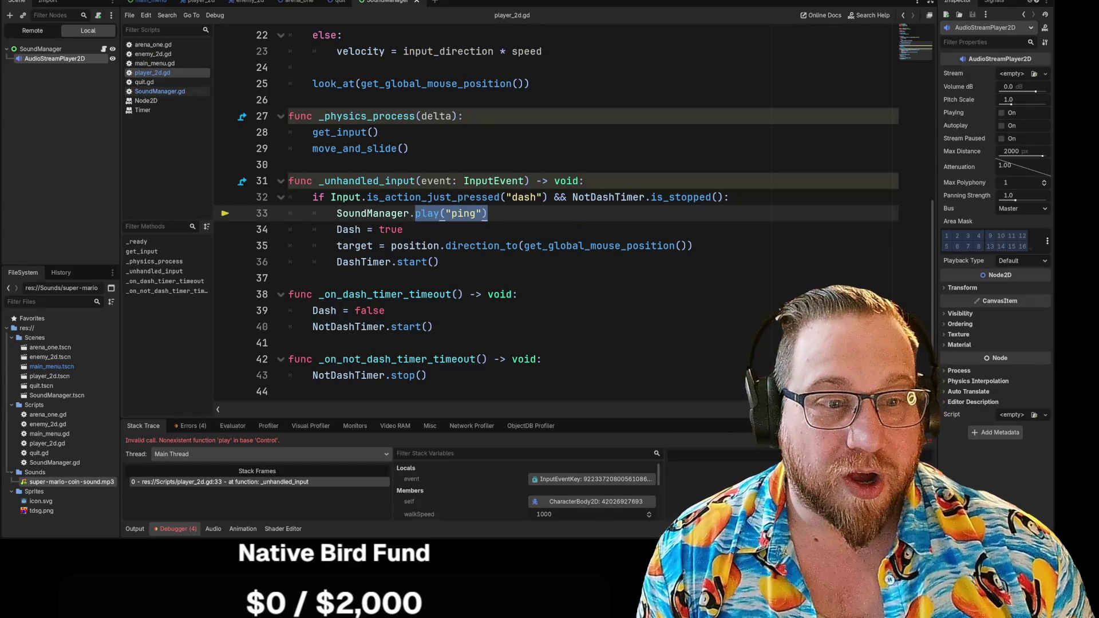
left_click(414, 213)
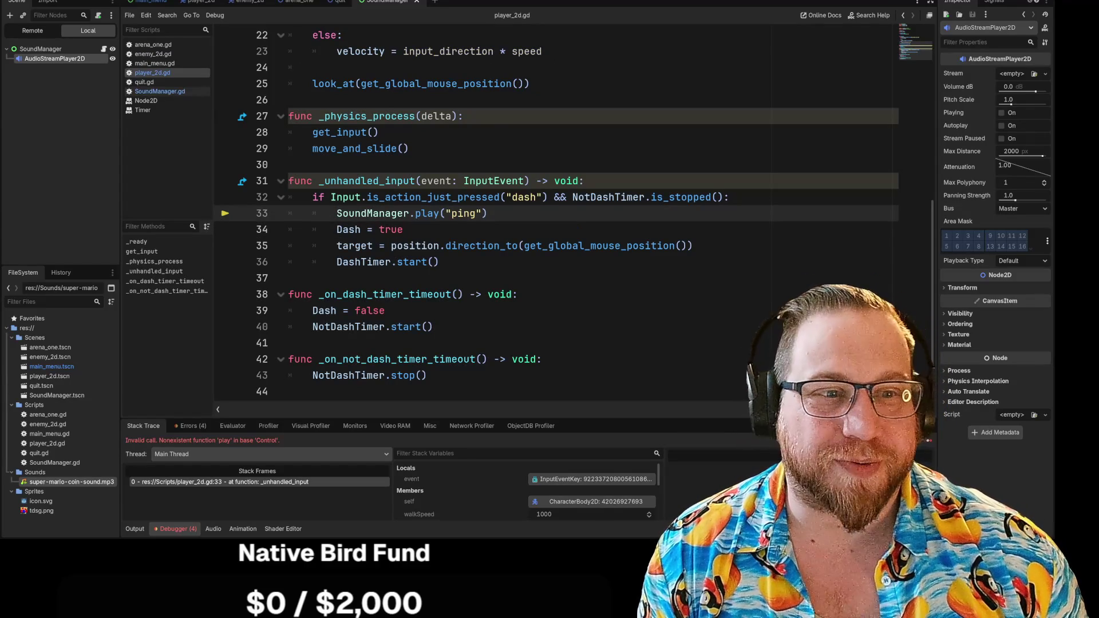
type("Player")
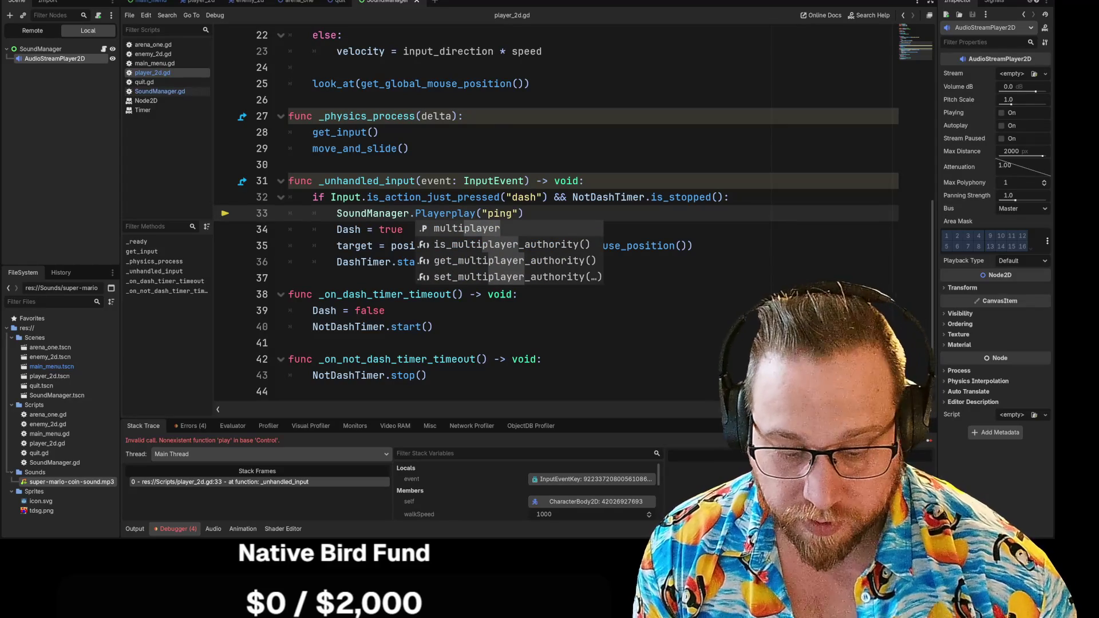
type(".")
key("Escape")
left_click(438, 262)
left_click(433, 213)
Delete the member name after SoundManager.Player on line 33, leaving the call unfinished
left_click(404, 229)
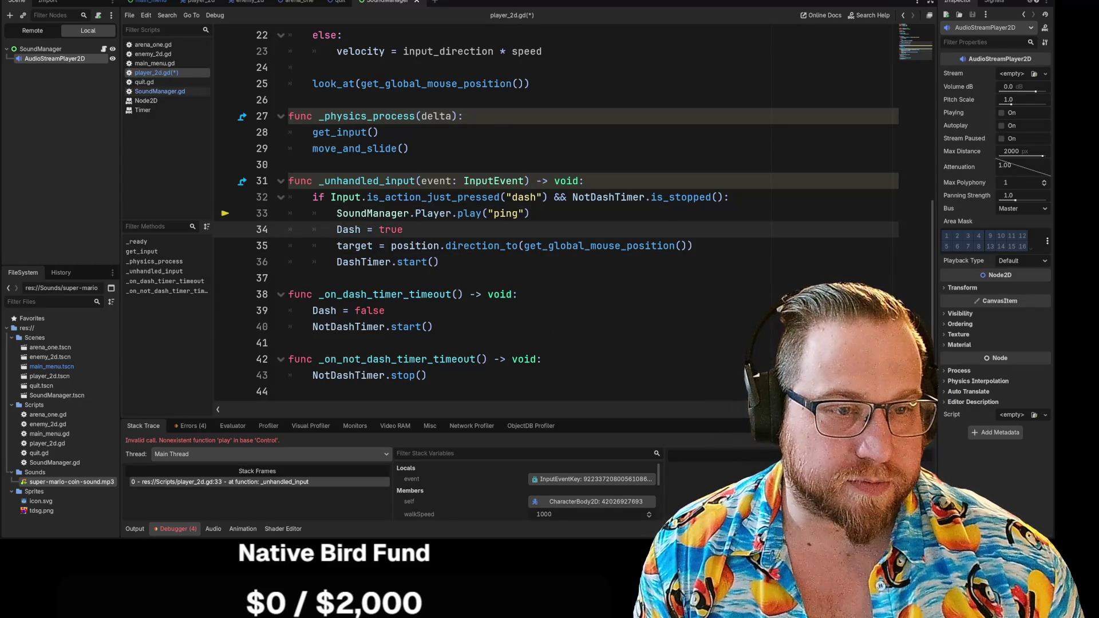
left_click_drag(469, 213, 531, 213)
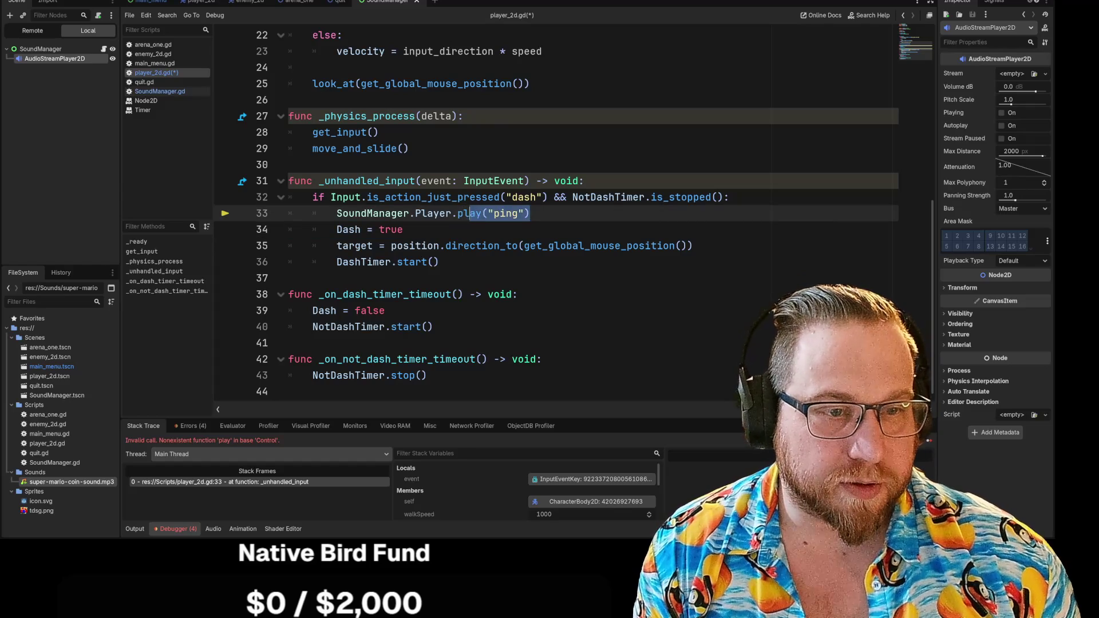
key("BackSpace")
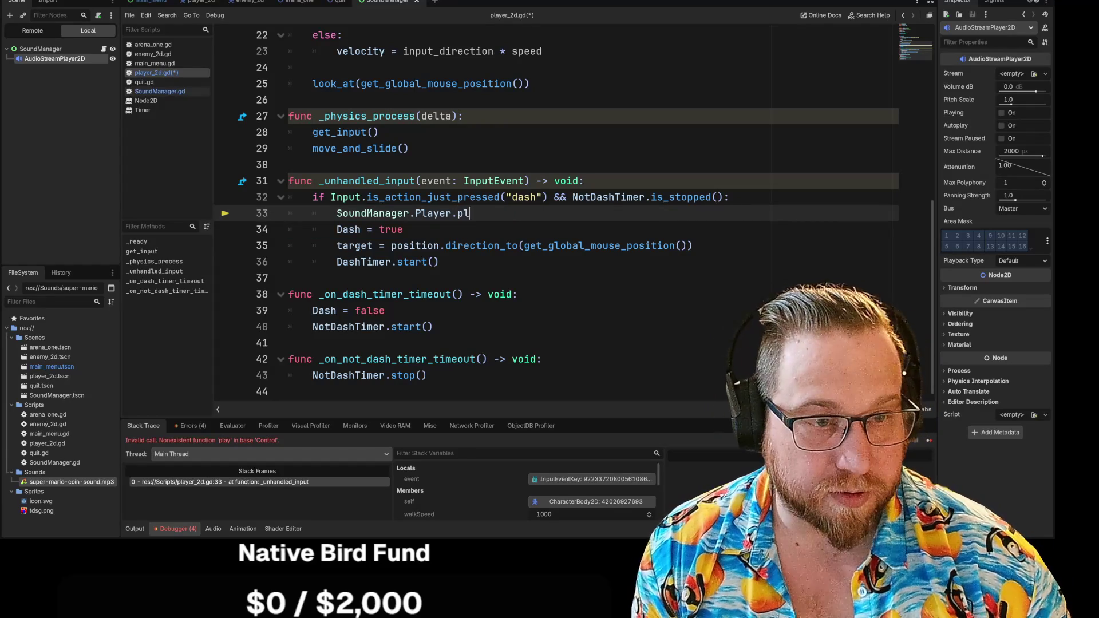
key("BackSpace")
key("BackSpace")
type("stre")
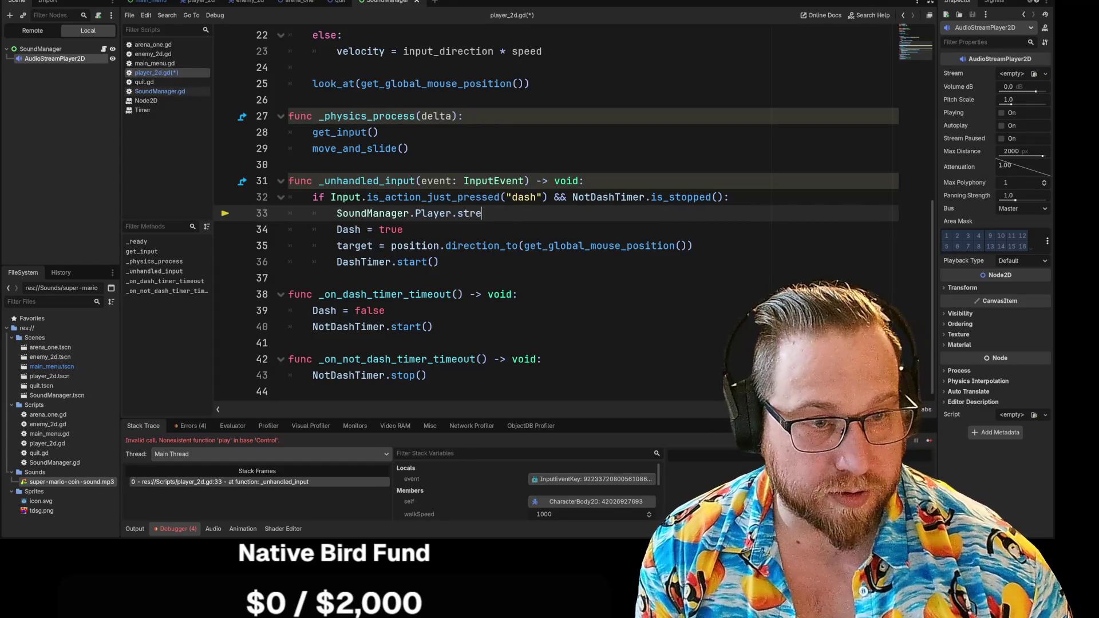
type("a")
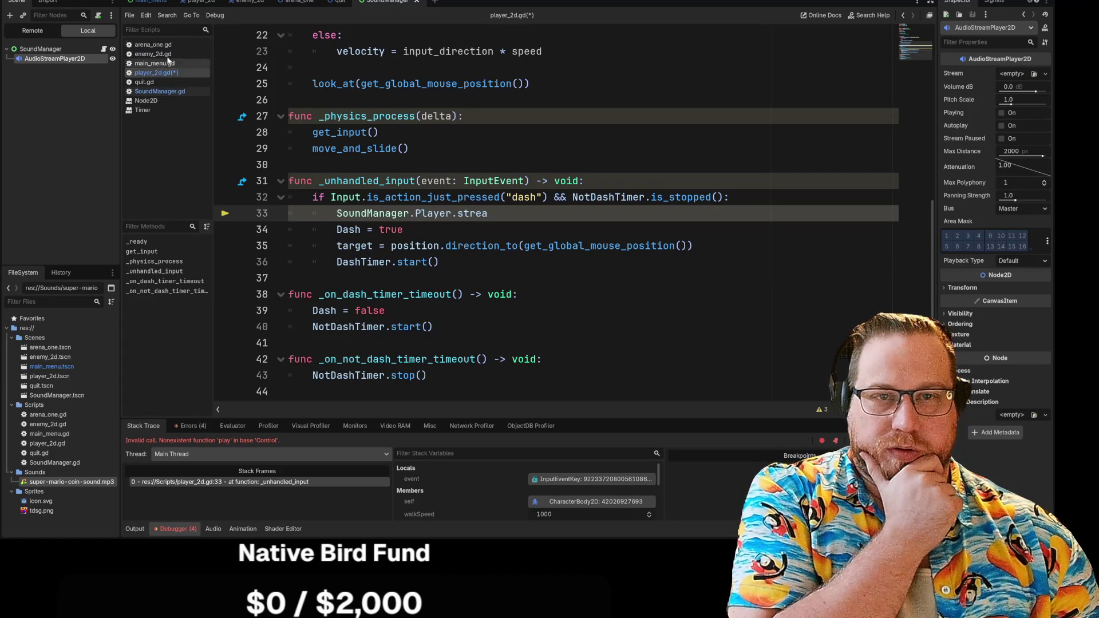
left_click(206, 7)
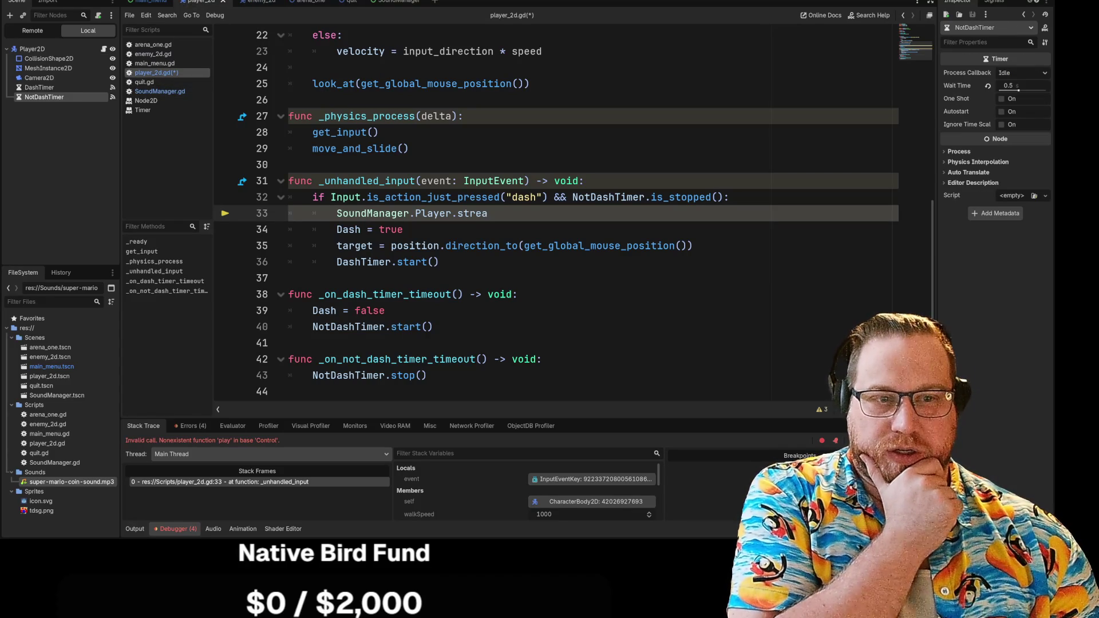
key("BackSpace")
key("BackSpace")
key("BackSpace")
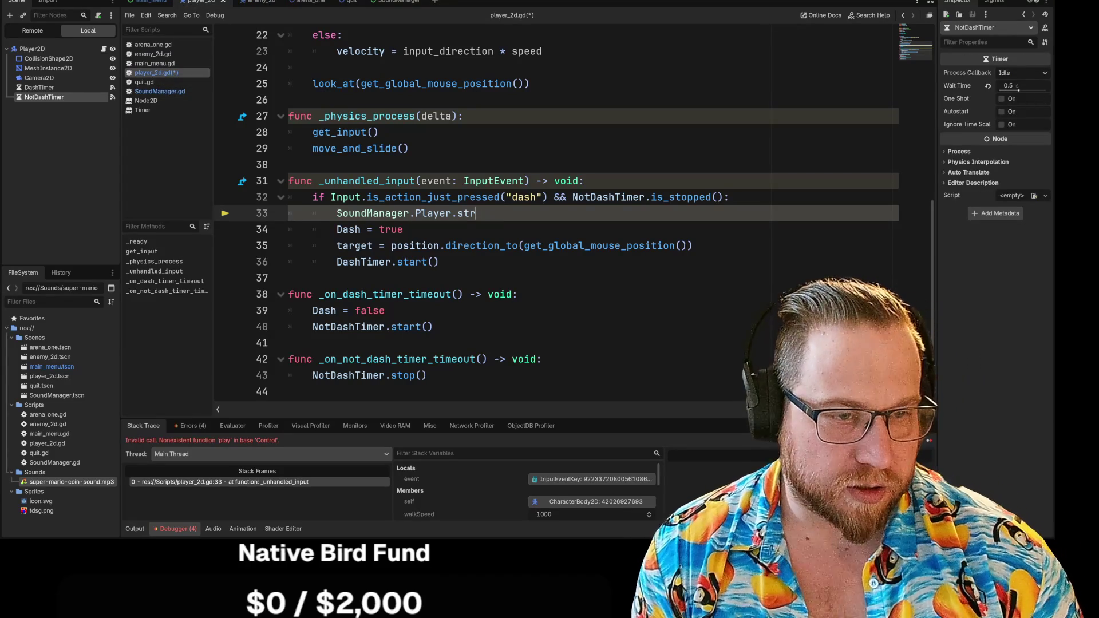
type("play")
key("BackSpace")
key("BackSpace")
key("BackSpace")
type("stream")
key("BackSpace")
key("BackSpace")
key("BackSpace")
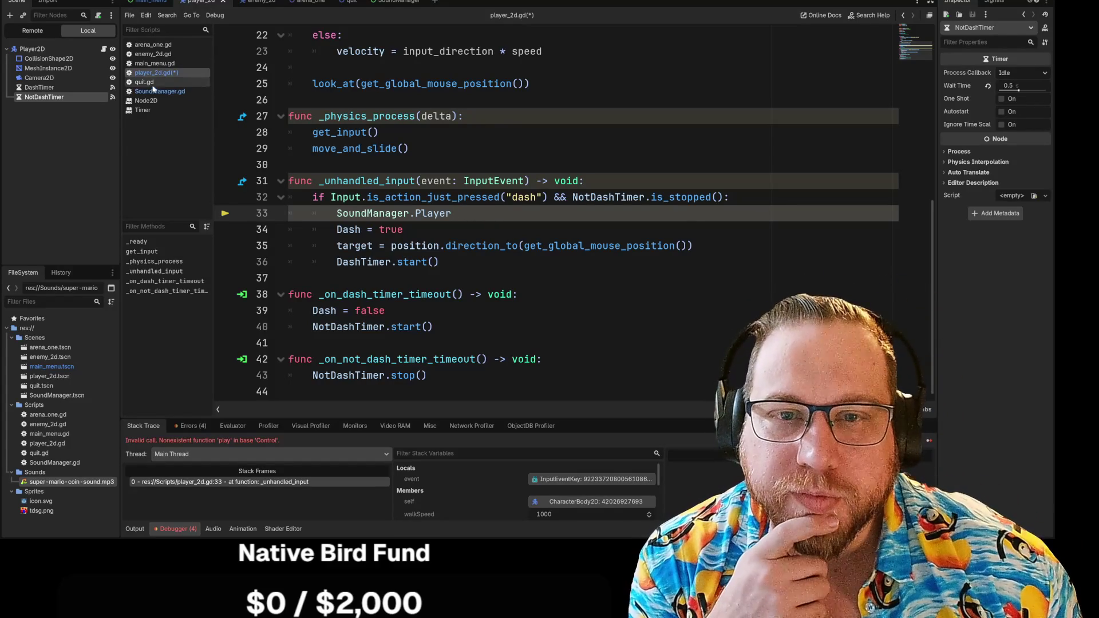
left_click(152, 93)
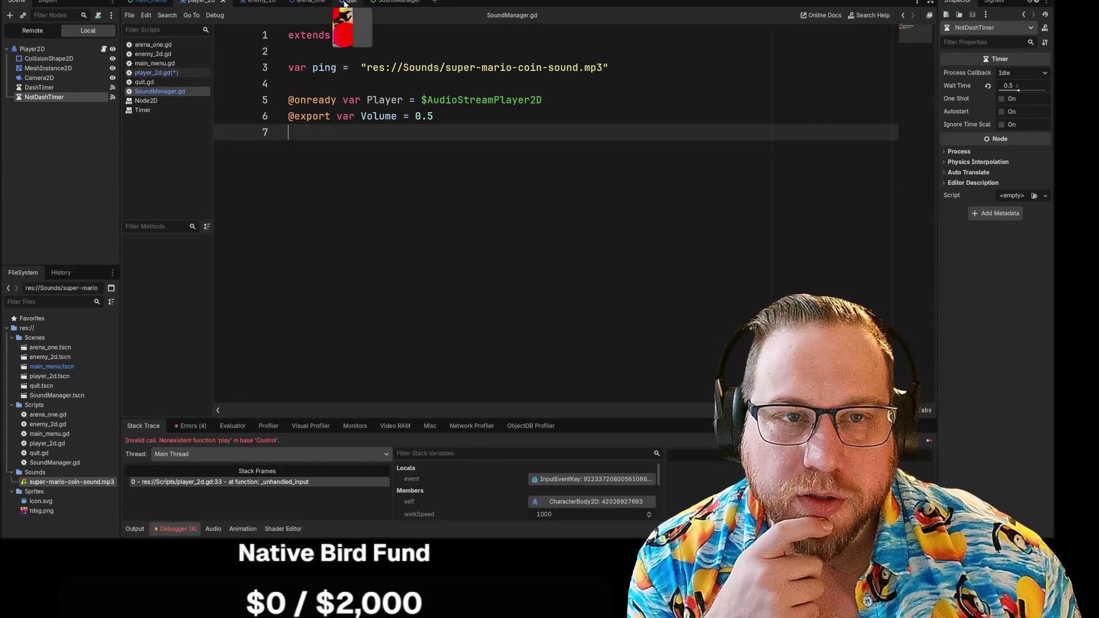
Show the SoundManager scene's AudioStreamPlayer2D properties and open its empty Stream property's choices
left_click(392, 2)
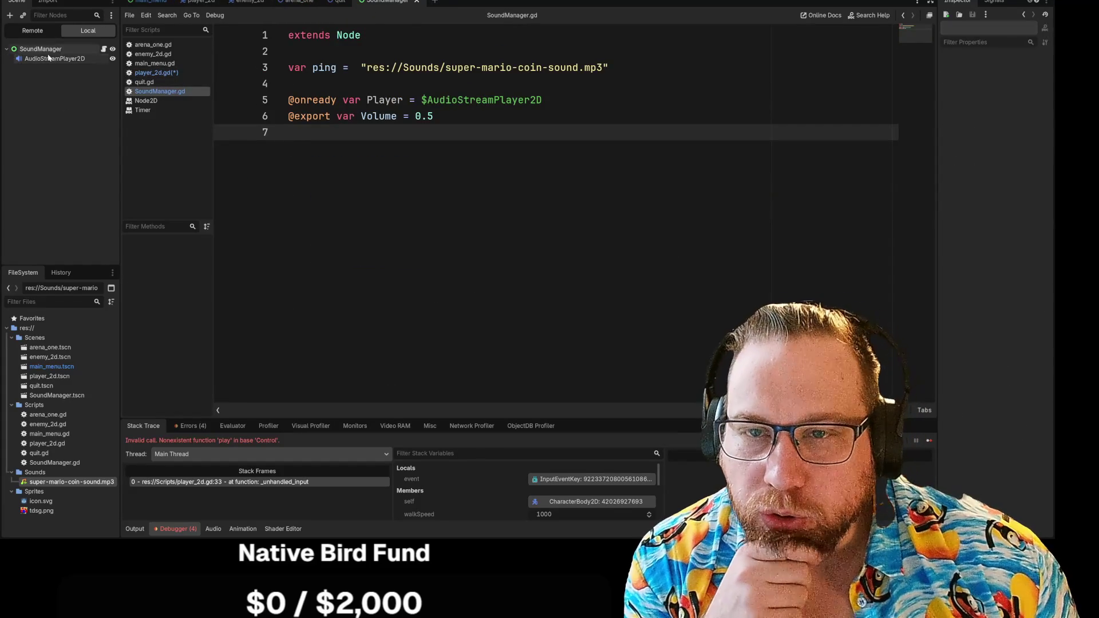
right_click(46, 59)
left_click(259, 208)
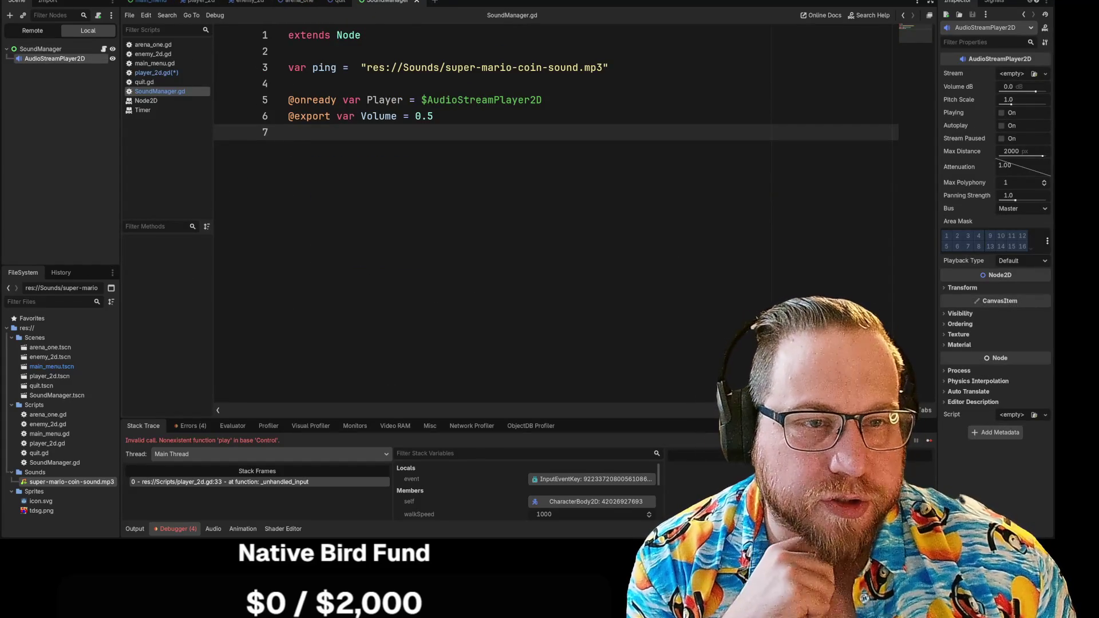
left_click(367, 99)
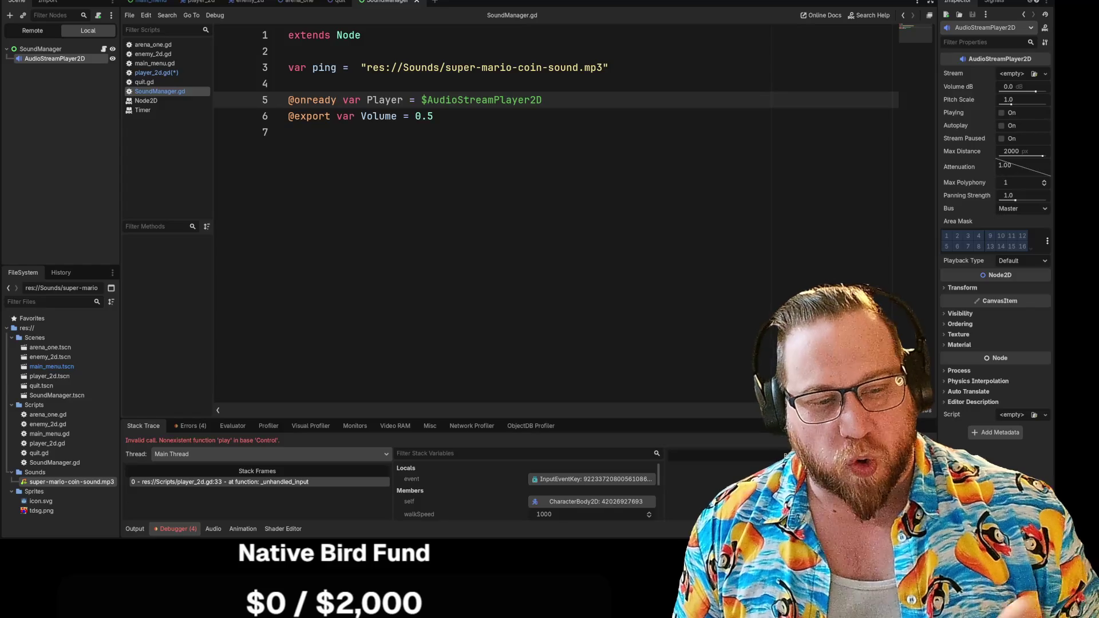
left_click(288, 132)
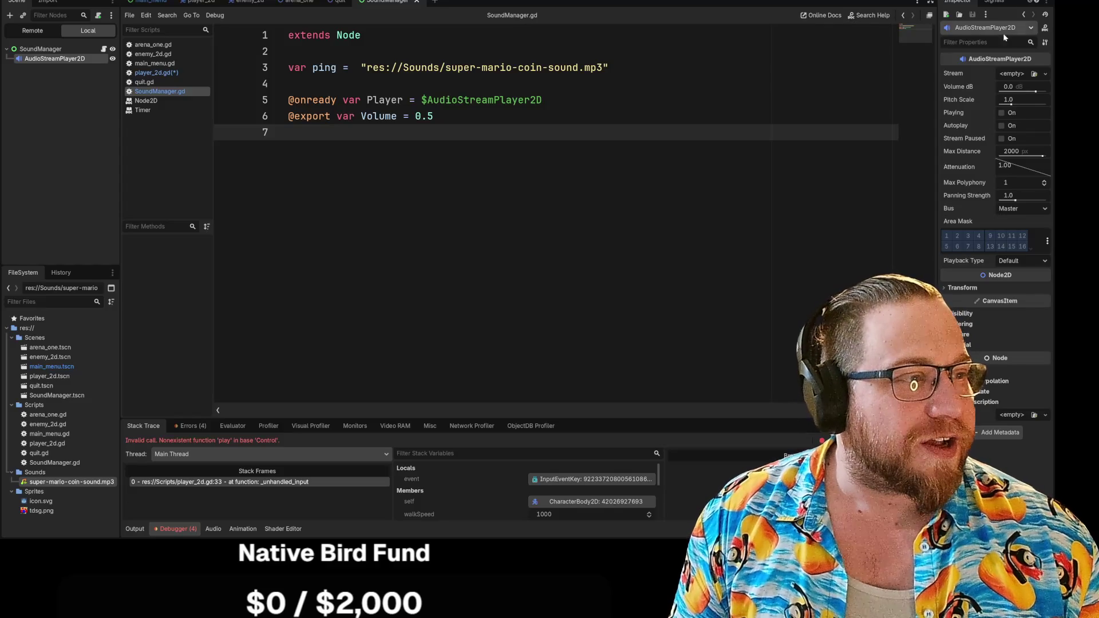
left_click(1017, 76)
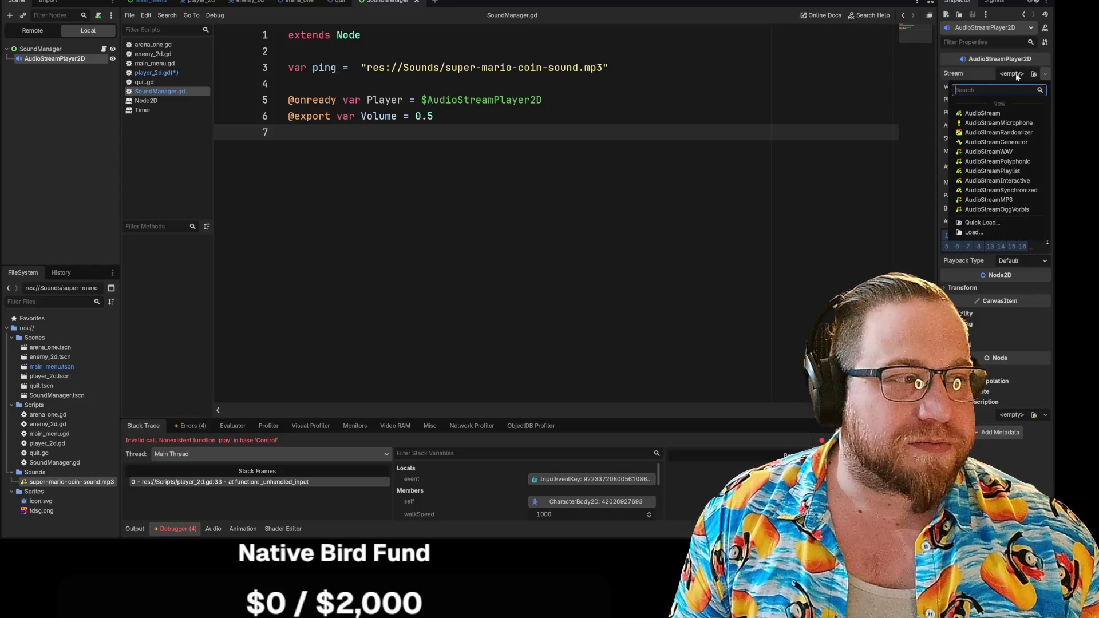
Assign super-mario-coin-sound.mp3 to the AudioStreamPlayer2D's Stream, then deselect the node
left_click(996, 114)
left_click(1045, 74)
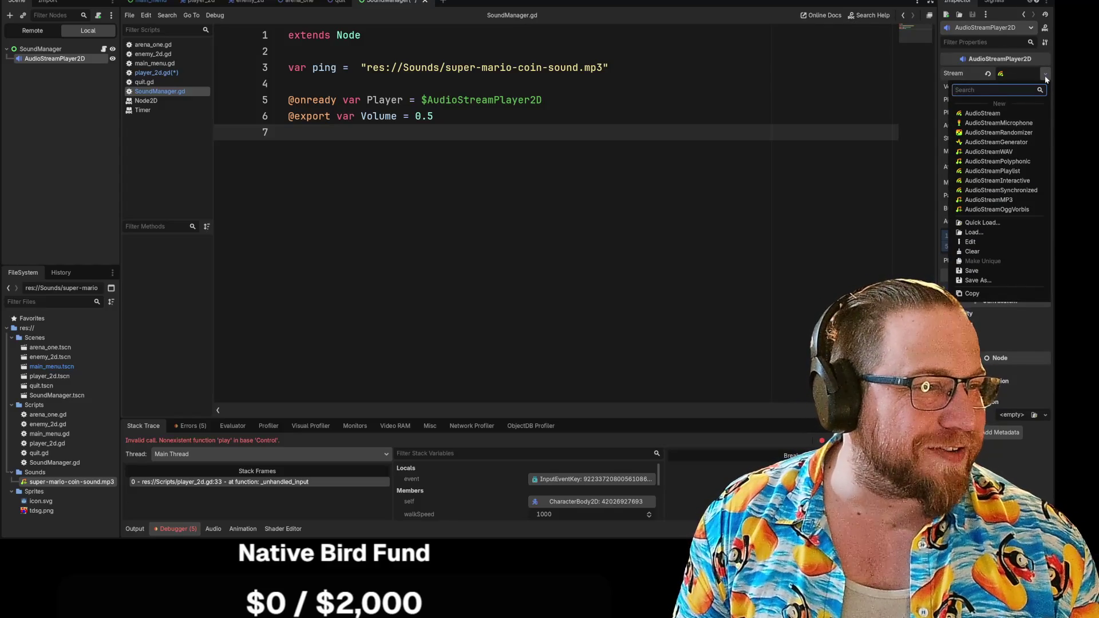
left_click(1045, 74)
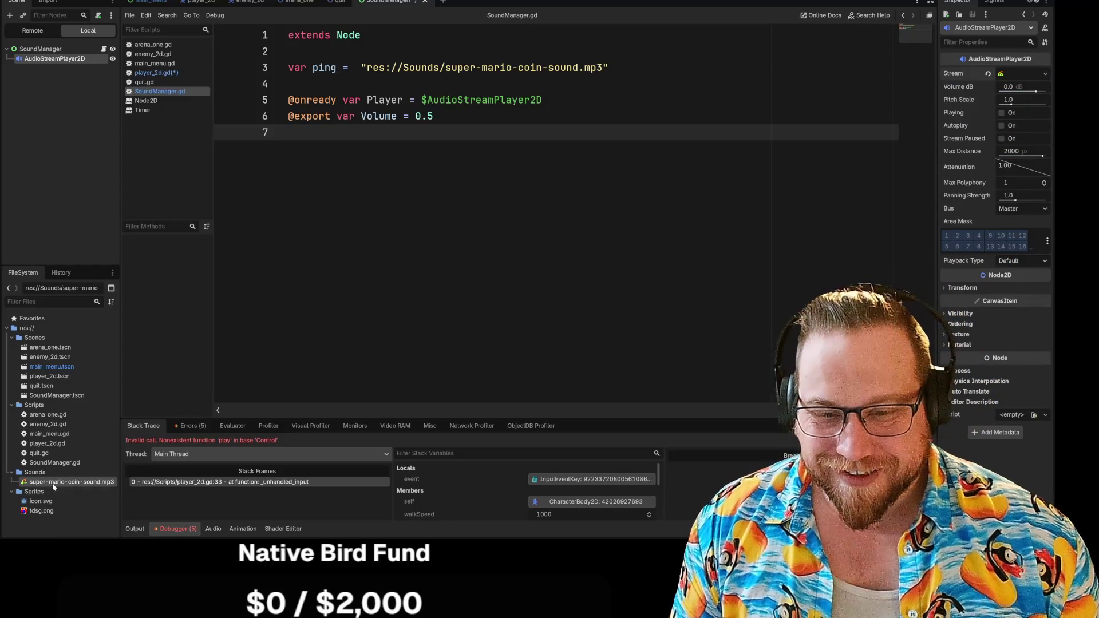
left_click_drag(1019, 79, 1018, 74)
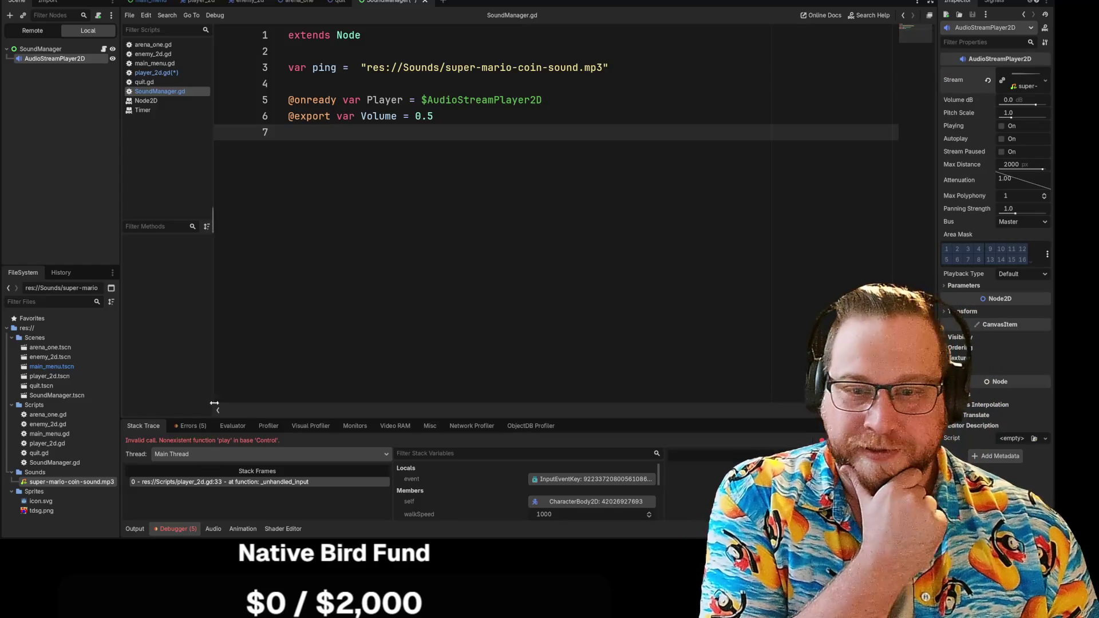
left_click(59, 136)
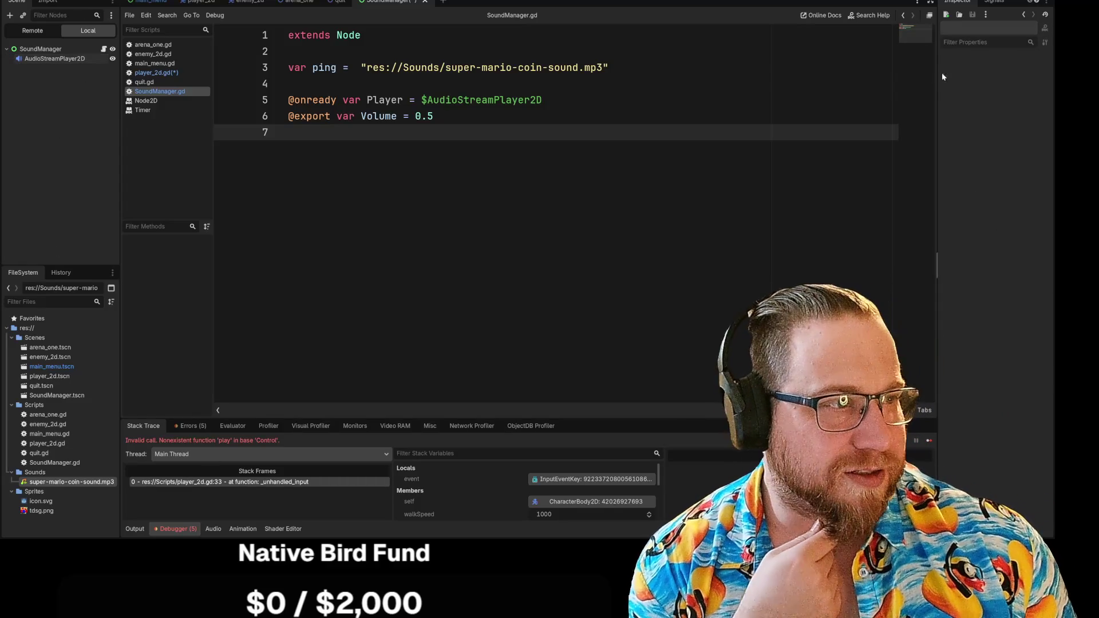
Rename the Player variable on line 5 to _player
left_click(402, 99)
left_click(288, 132)
left_click(403, 99)
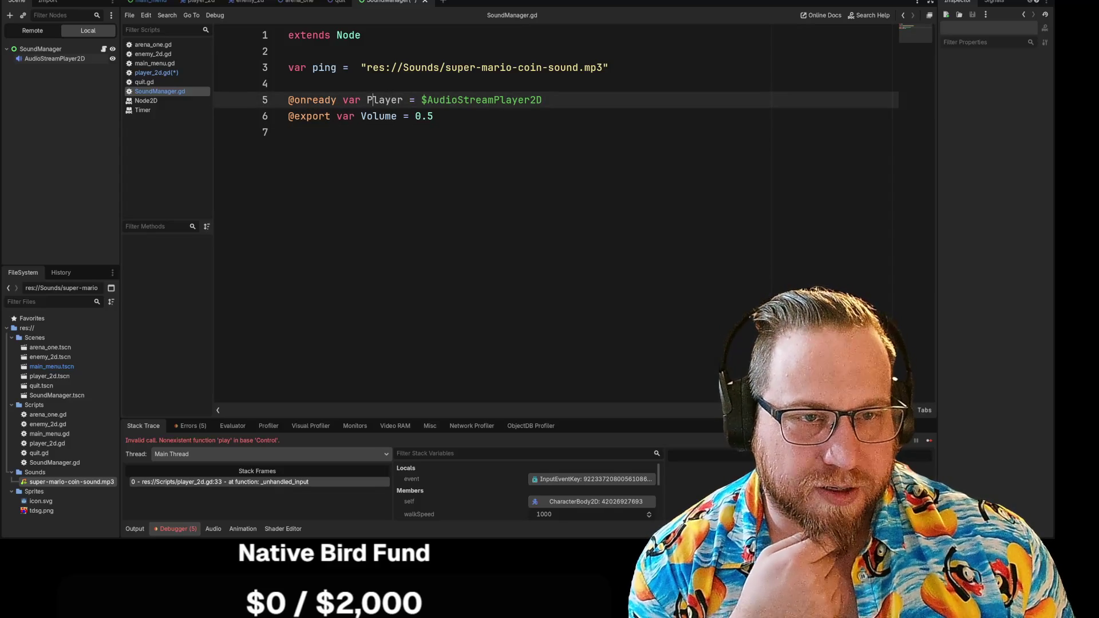
key("BackSpace")
type("p")
type("_")
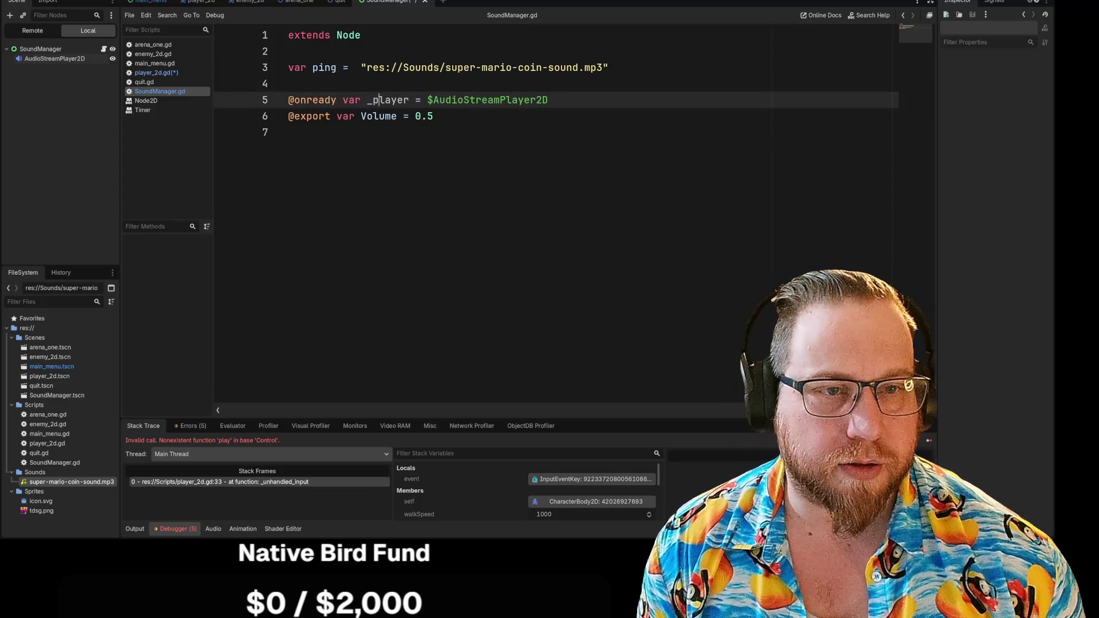
left_click(288, 133)
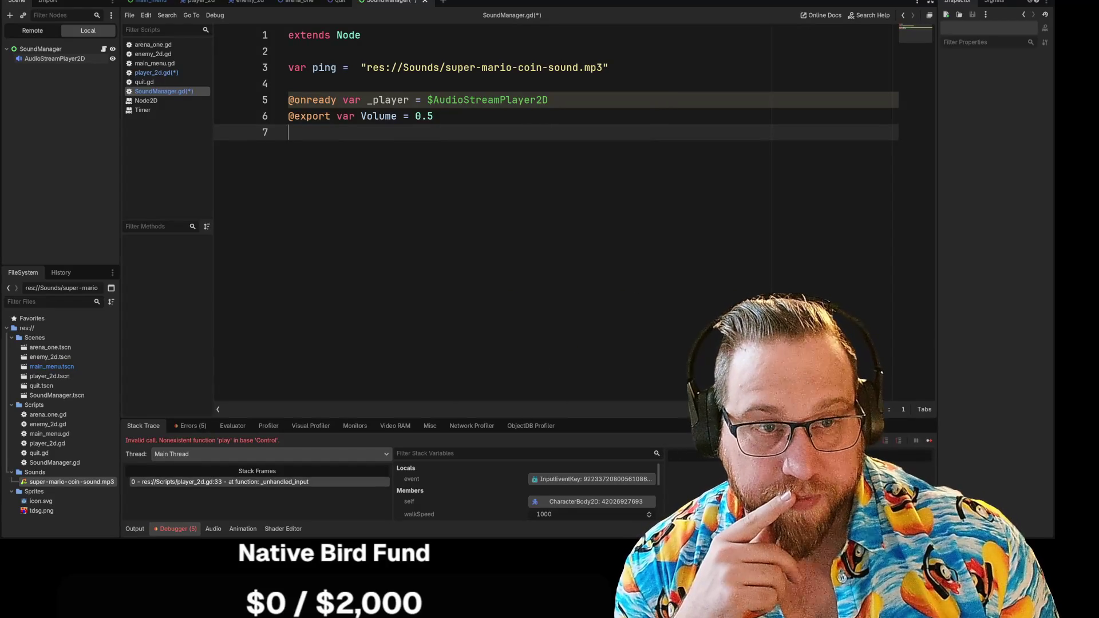
Change _player back to Player on line 5 and save SoundManager.gd
left_click(374, 100)
key("BackSpace")
key("Delete")
type("P")
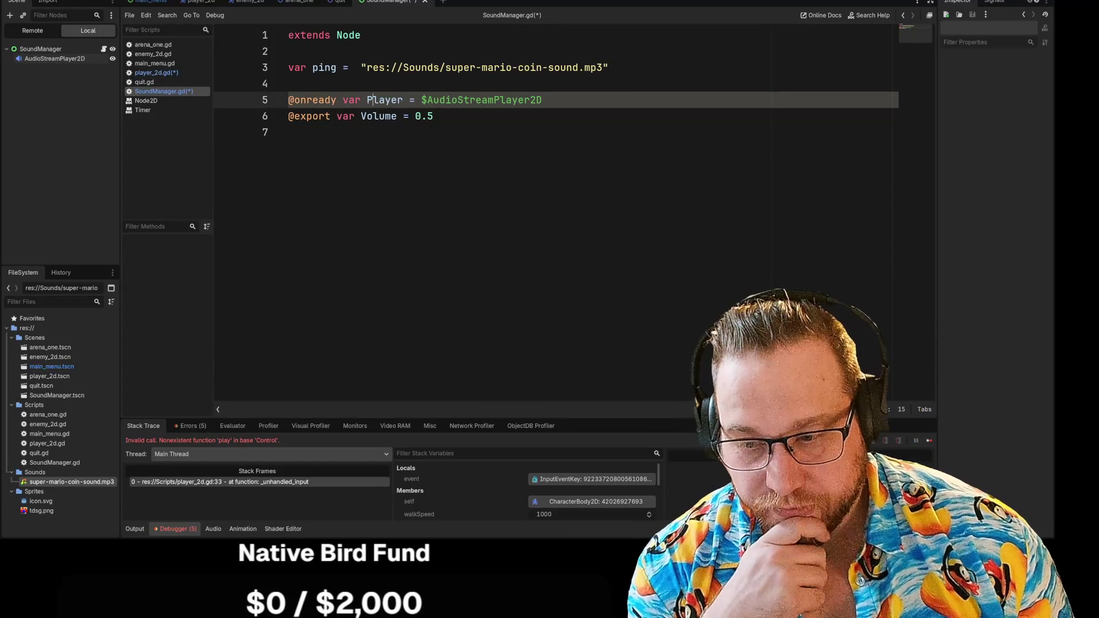
left_click(288, 132)
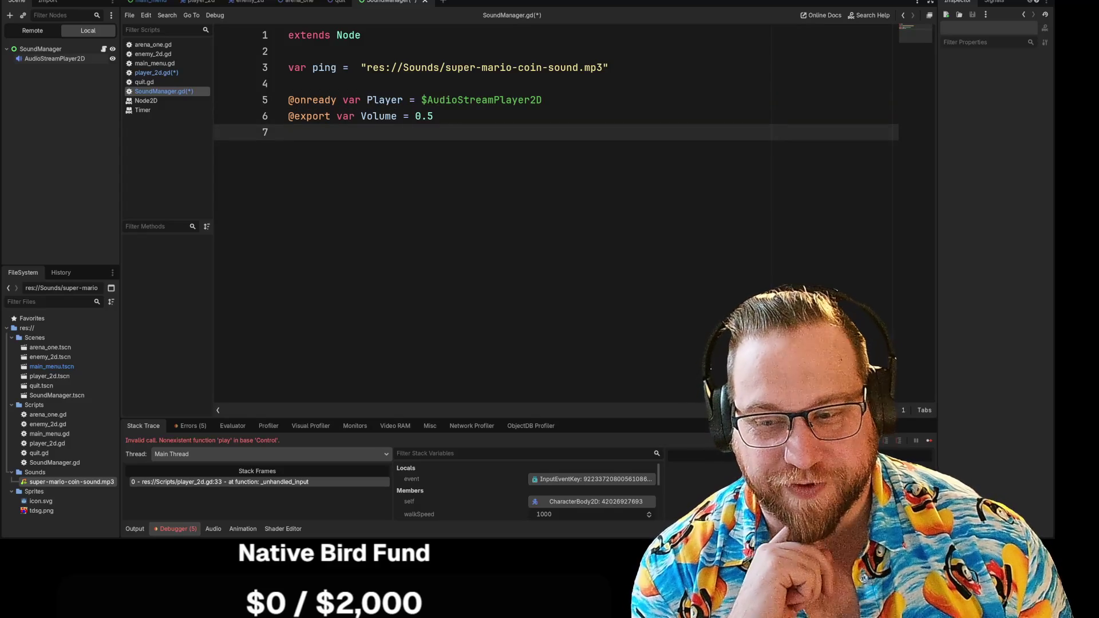
left_click(433, 116)
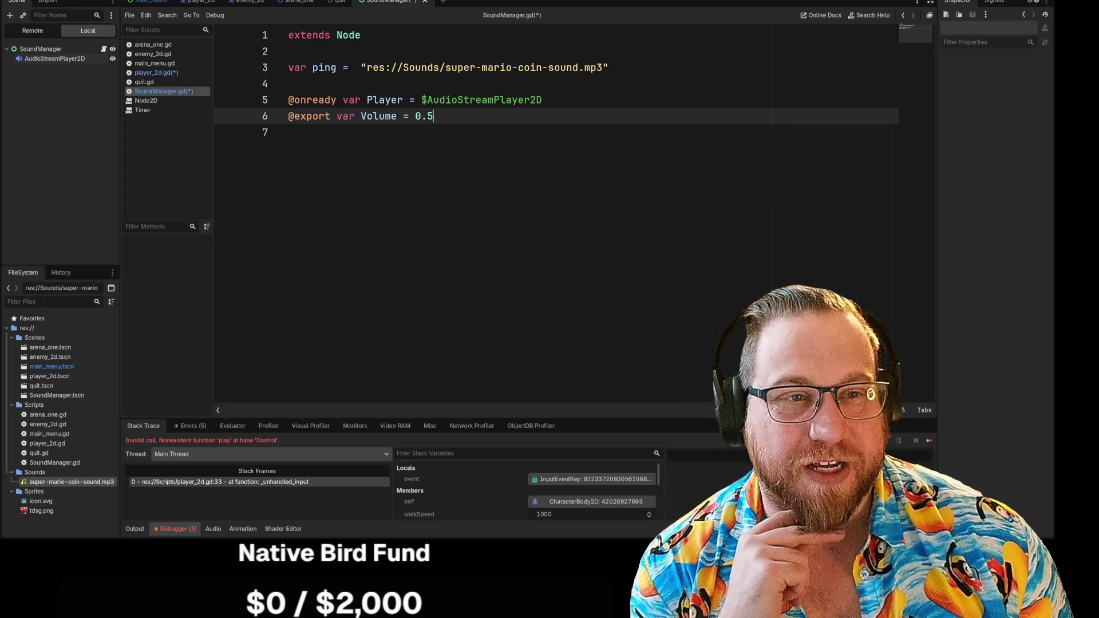
key("ctrl+s")
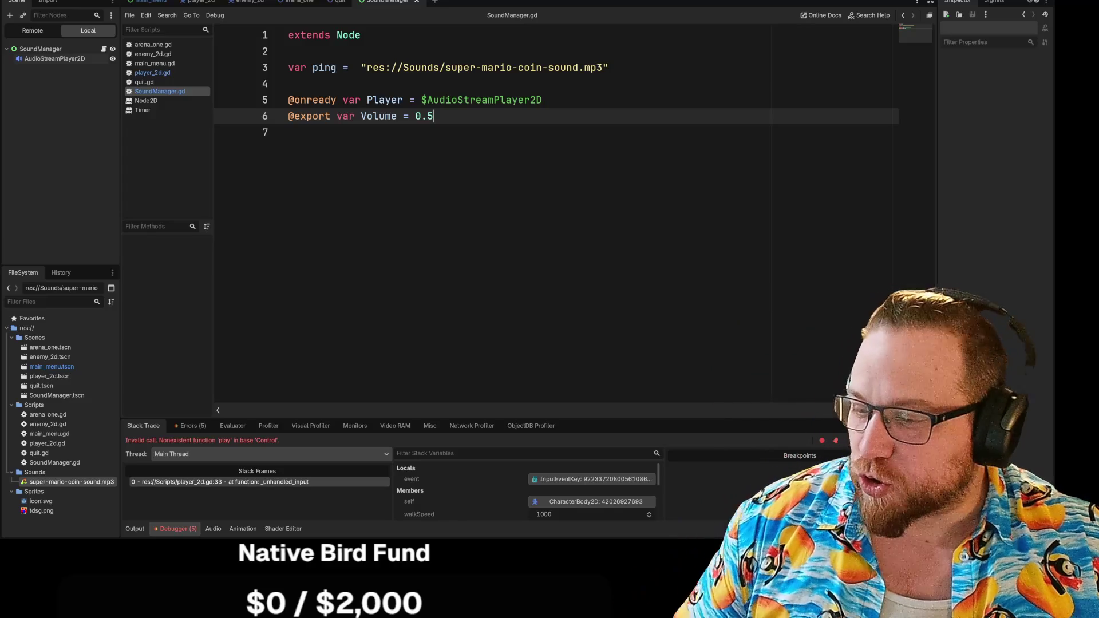
key("alt+Tab")
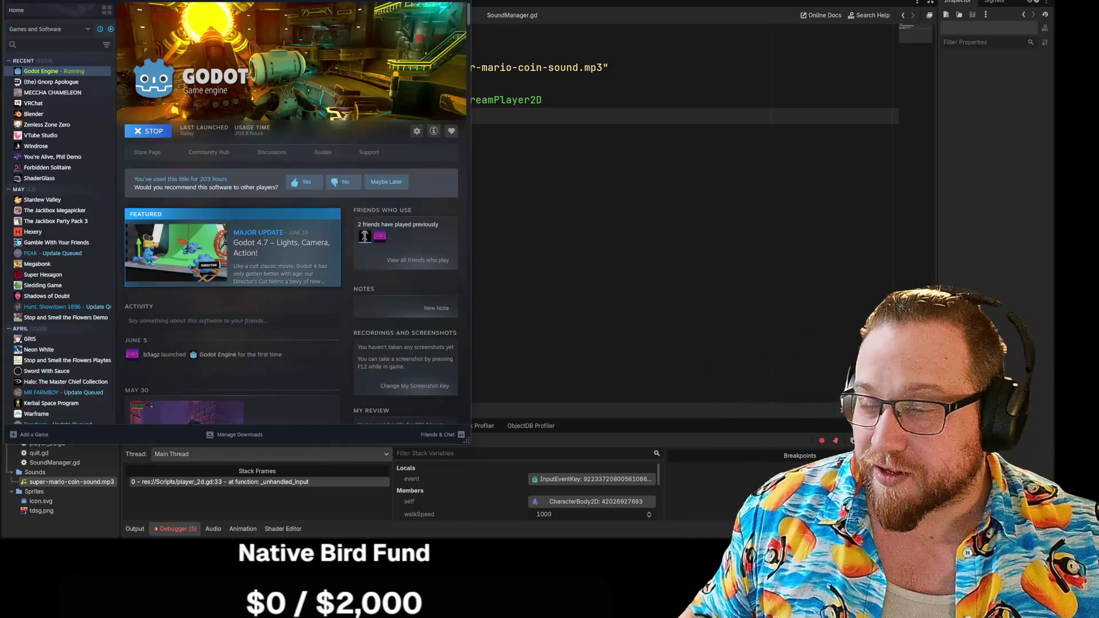
Bring up the Steam store page for Providence and reposition its window over Godot
key("alt+Tab")
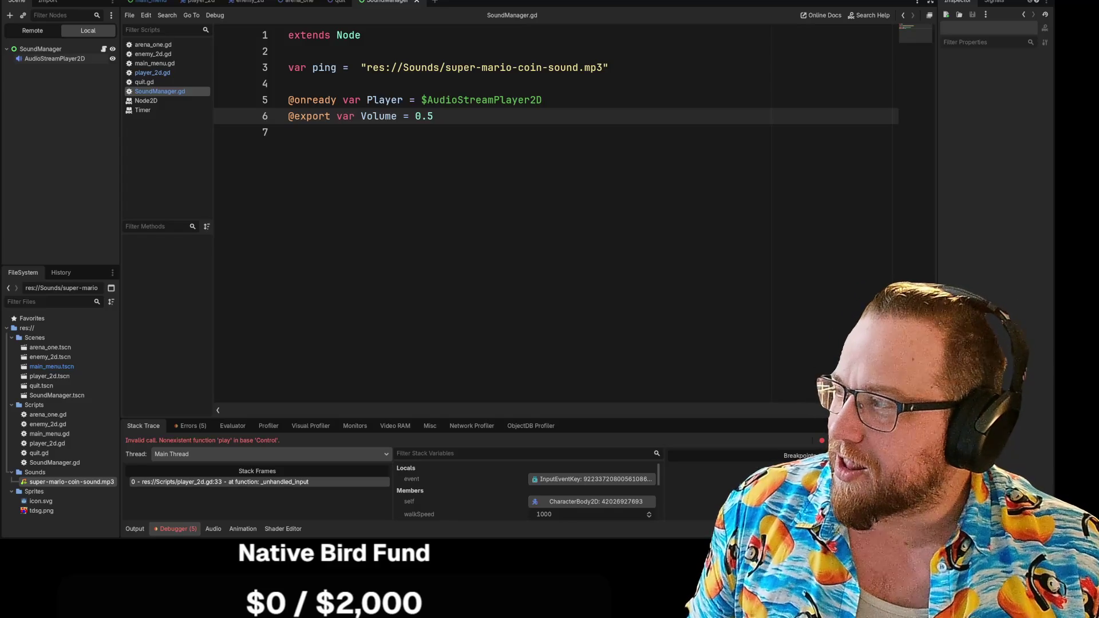
key("alt+Tab")
left_click_drag(107, 5, 191, 0)
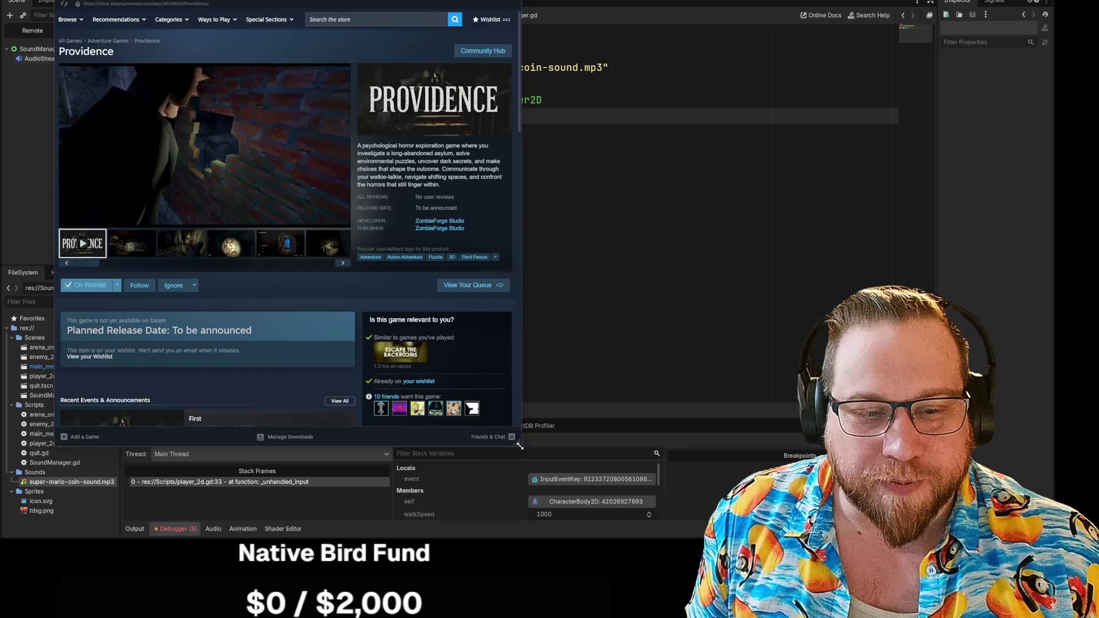
Enlarge the Steam window and play the Providence trailer in the Trailers & Screenshots viewer
left_click_drag(518, 444, 719, 478)
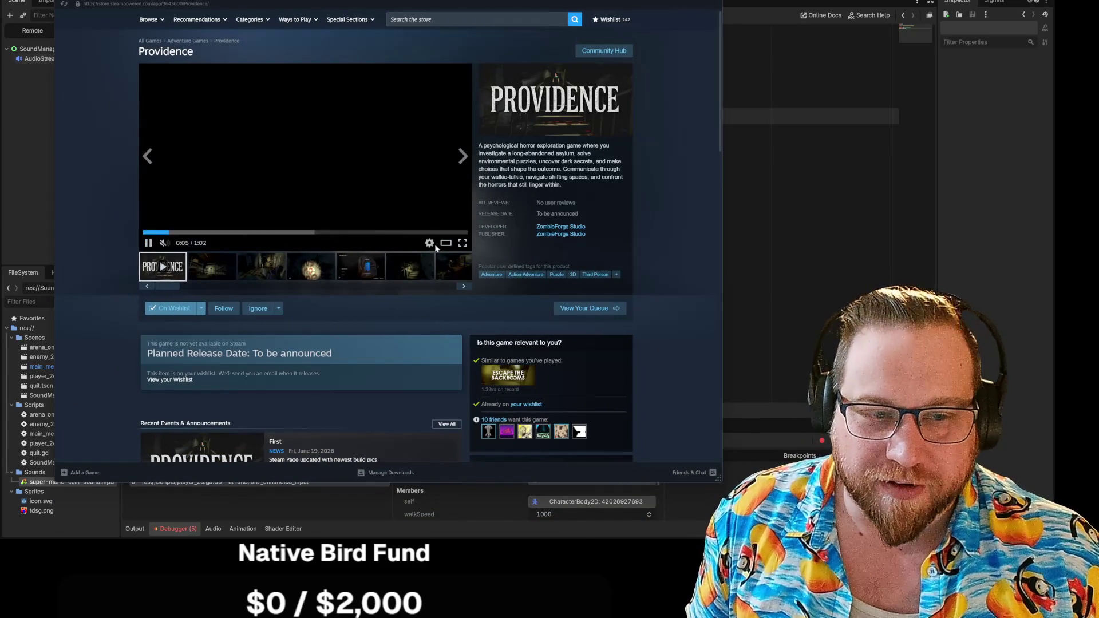
left_click(459, 242)
left_click_drag(719, 478, 775, 509)
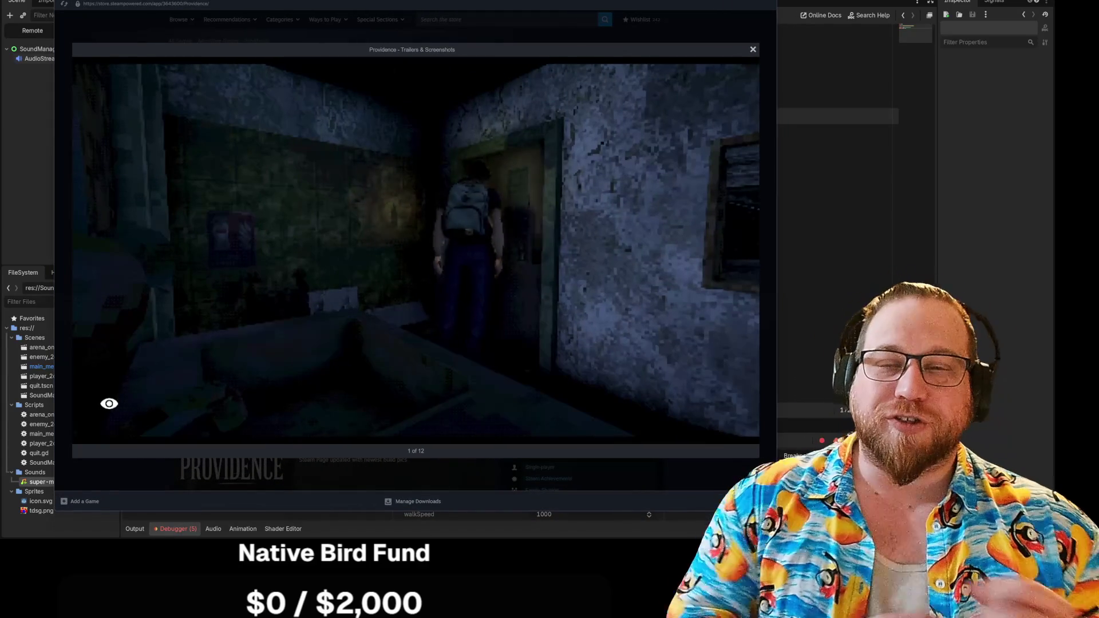
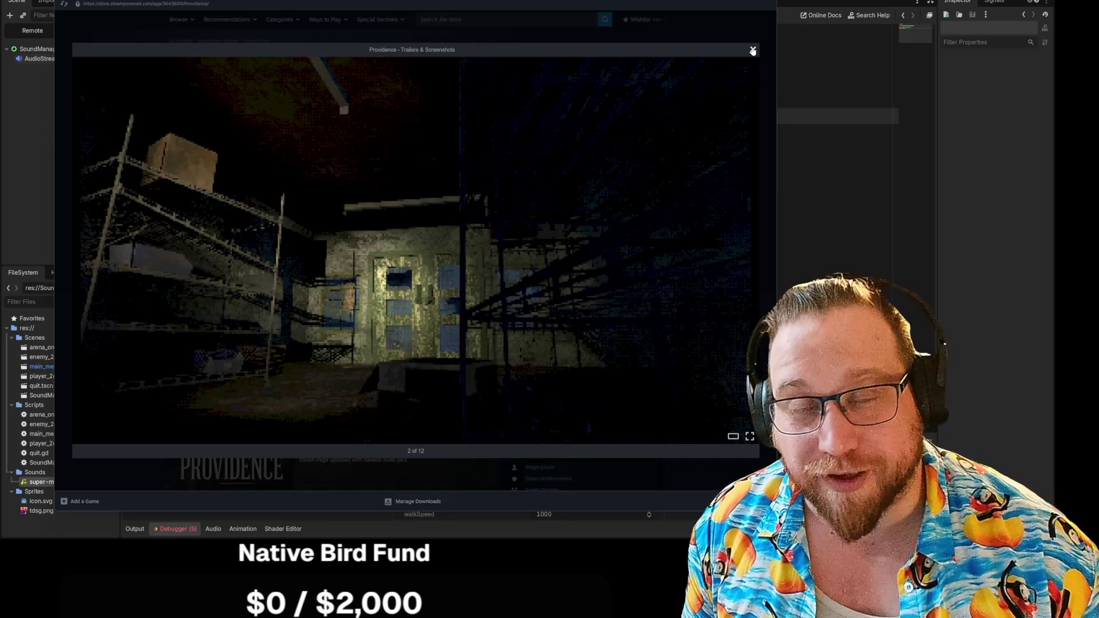
Close the Providence screenshot viewer and shrink the Steam store window to uncover Godot
left_click(753, 50)
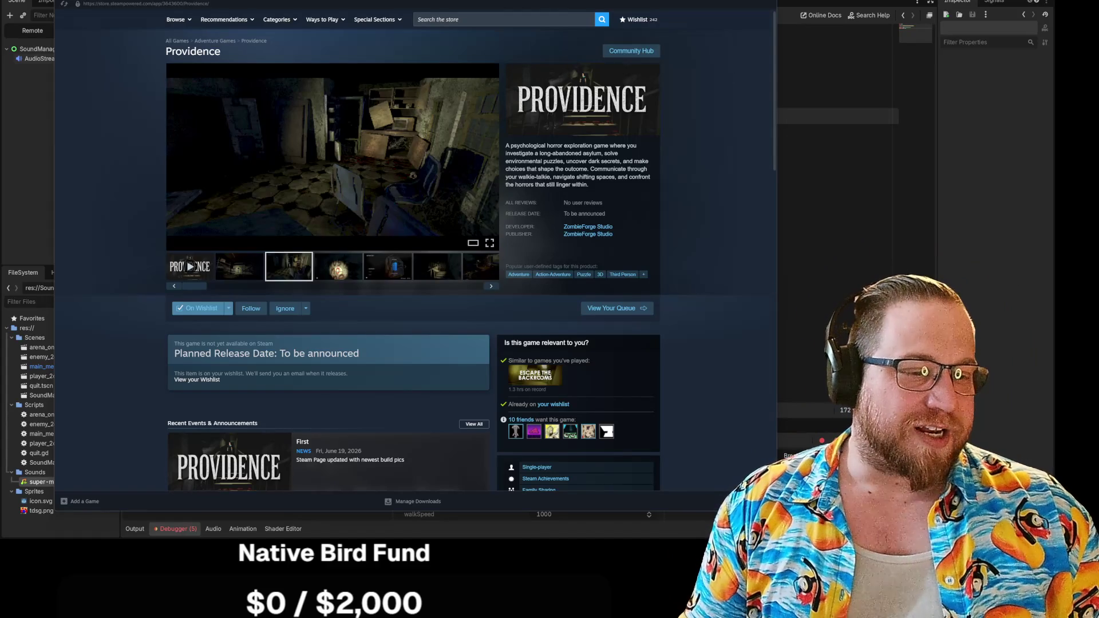
left_click_drag(775, 508, 513, 499)
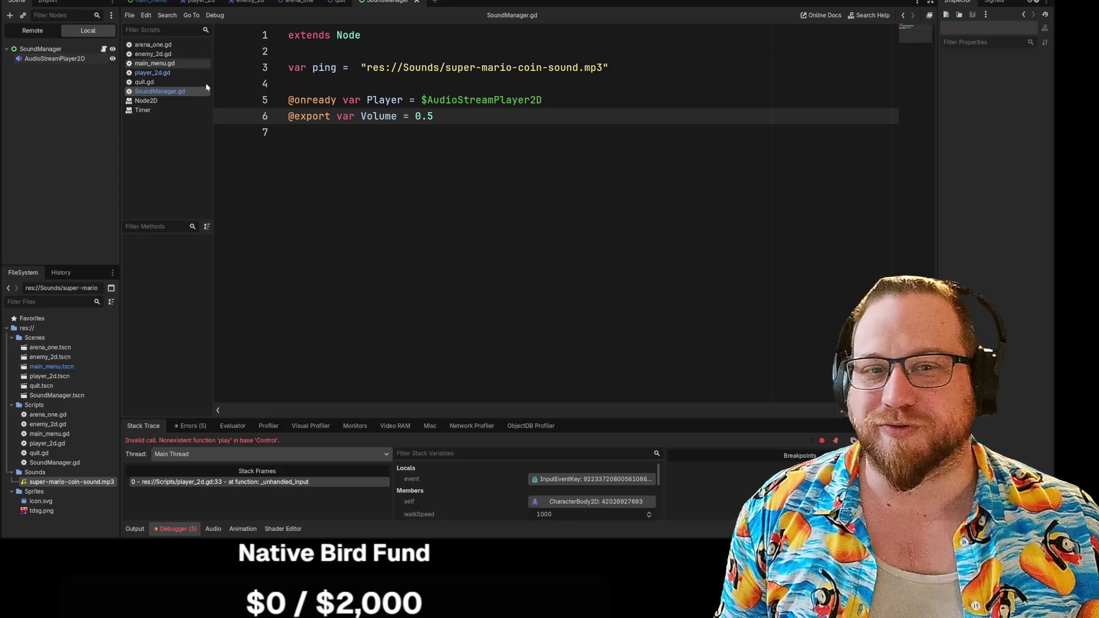
Add a blank line to SoundManager.gd, save it from the script list, then open the player_2d scene
key("Down")
key("Return")
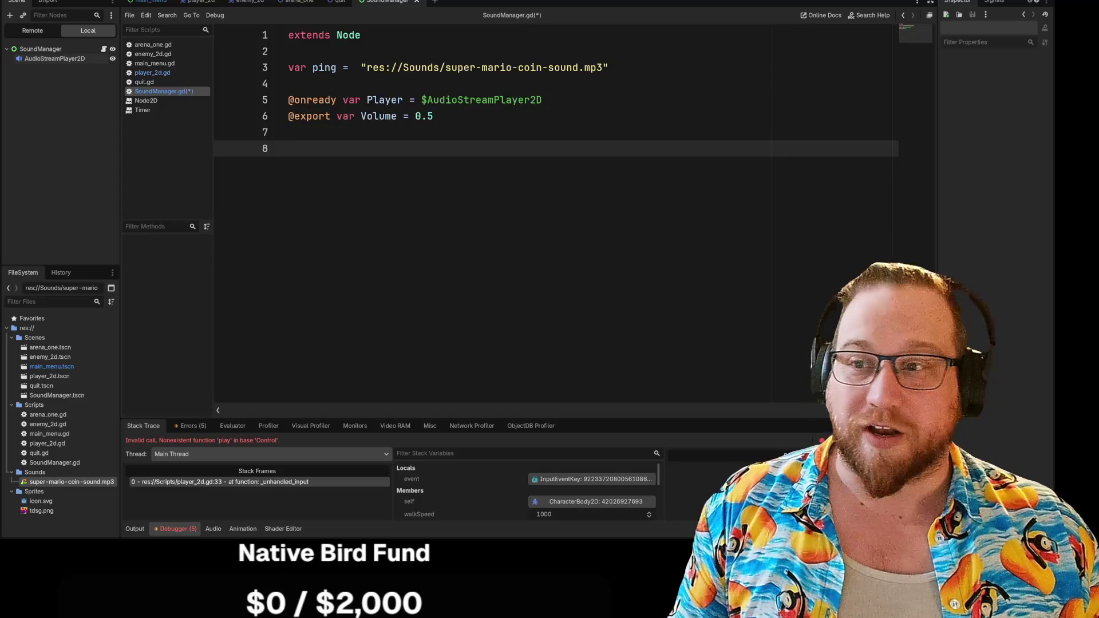
mouse_move(412, 68)
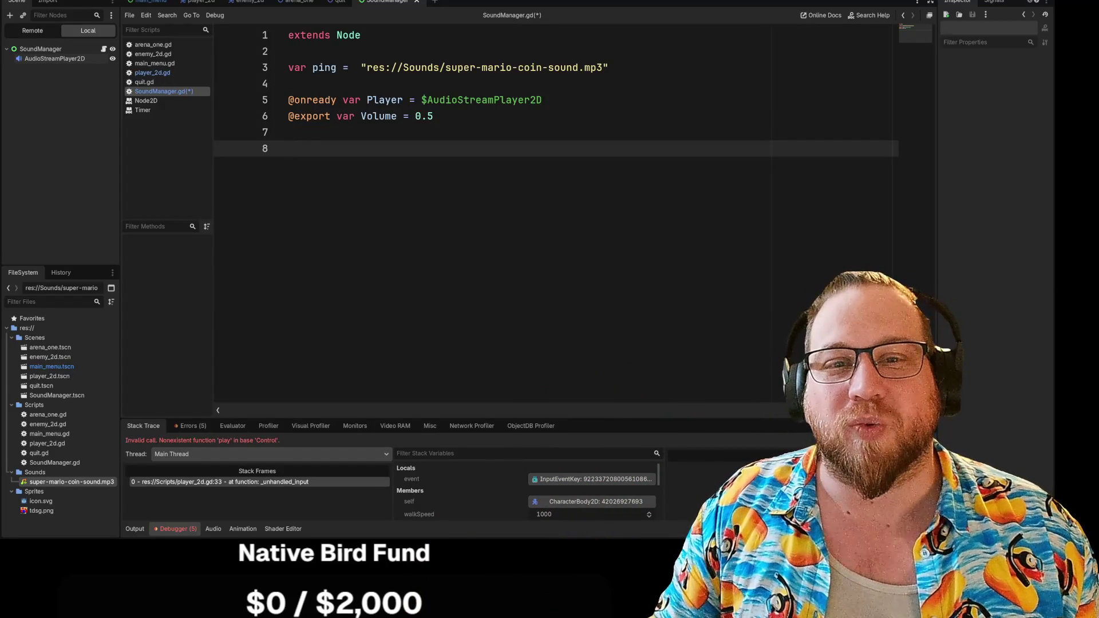
right_click(184, 93)
left_click(200, 100)
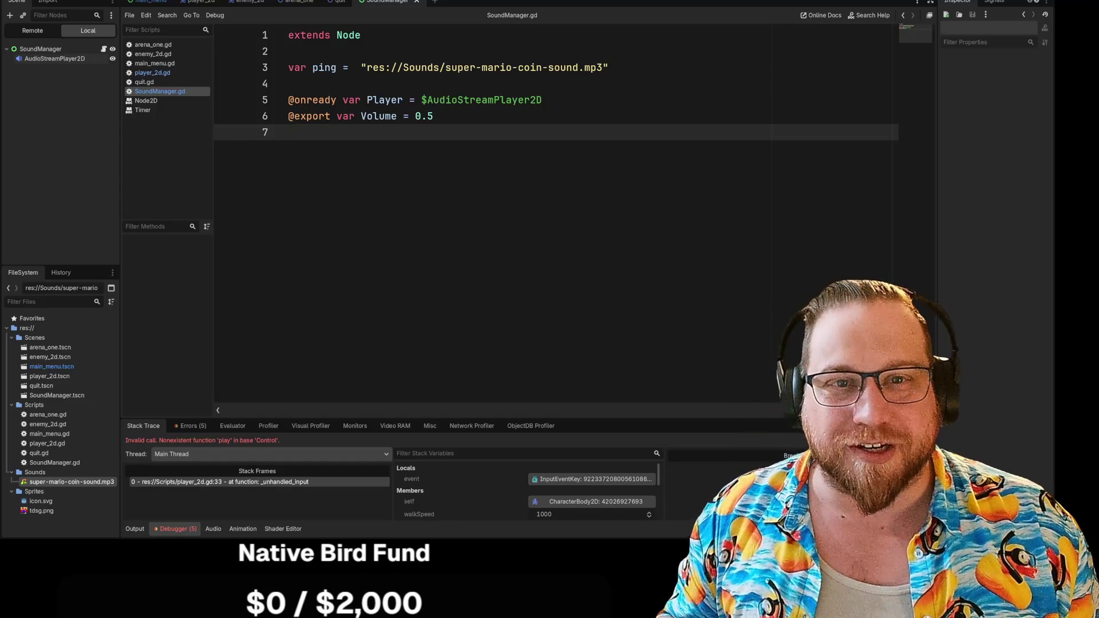
left_click(196, 1)
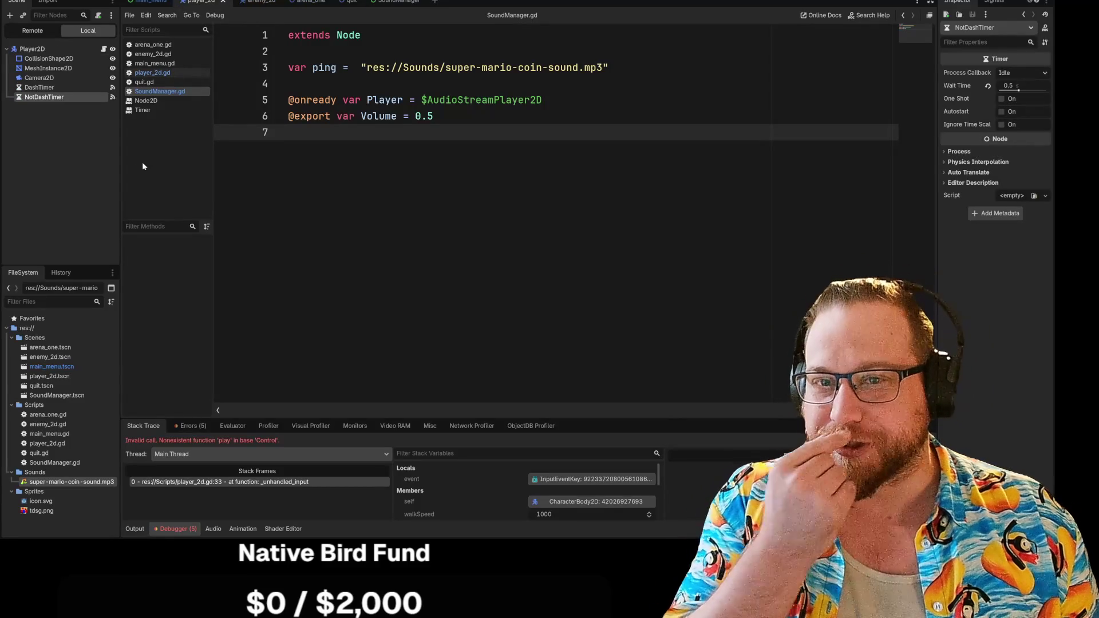
Re-save SoundManager.gd with an added line, then open player_2d.gd from the player_2d scene
left_click(251, 2)
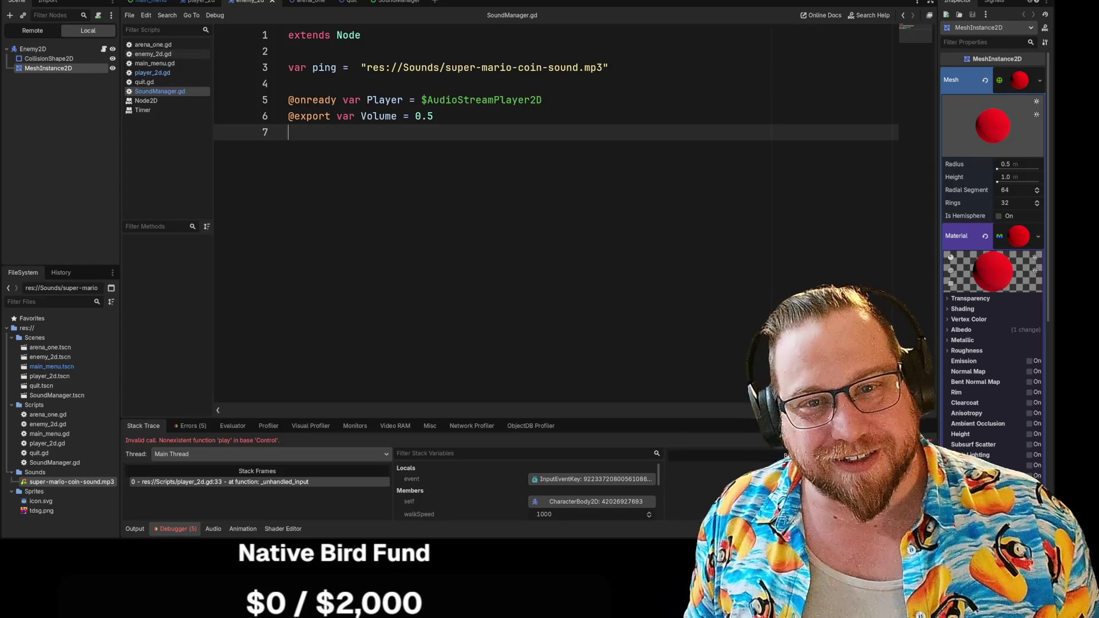
left_click(382, 4)
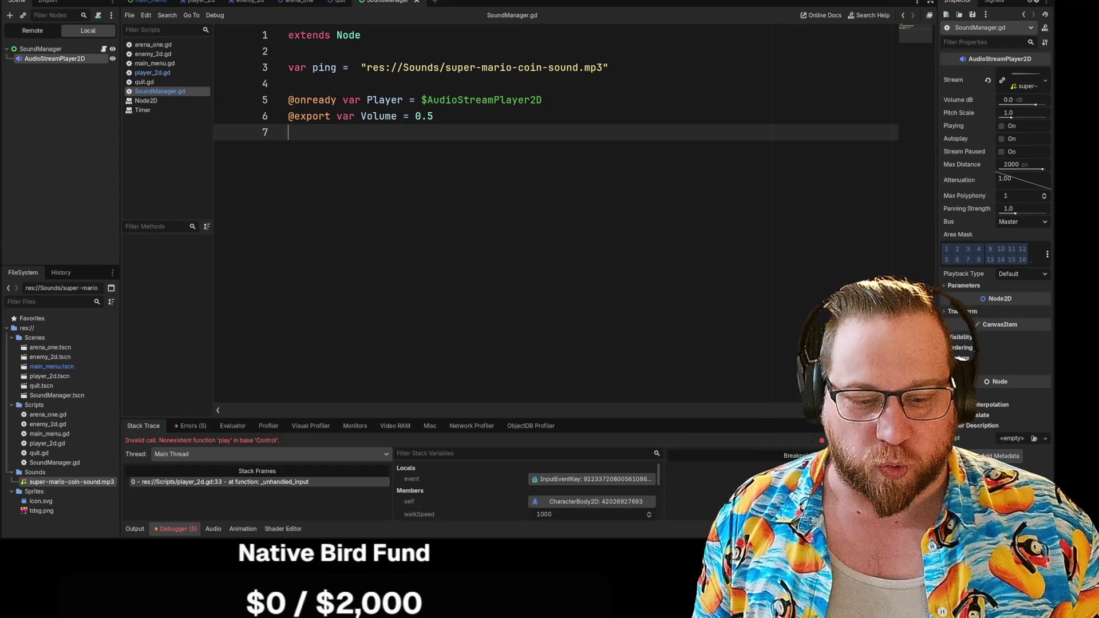
key("Return")
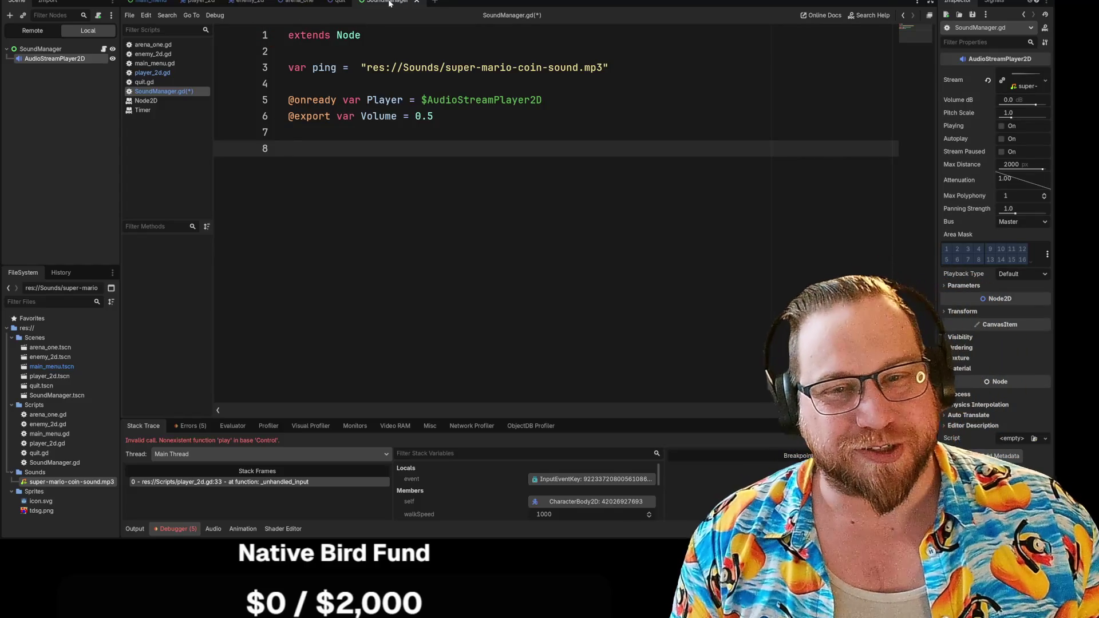
right_click(154, 92)
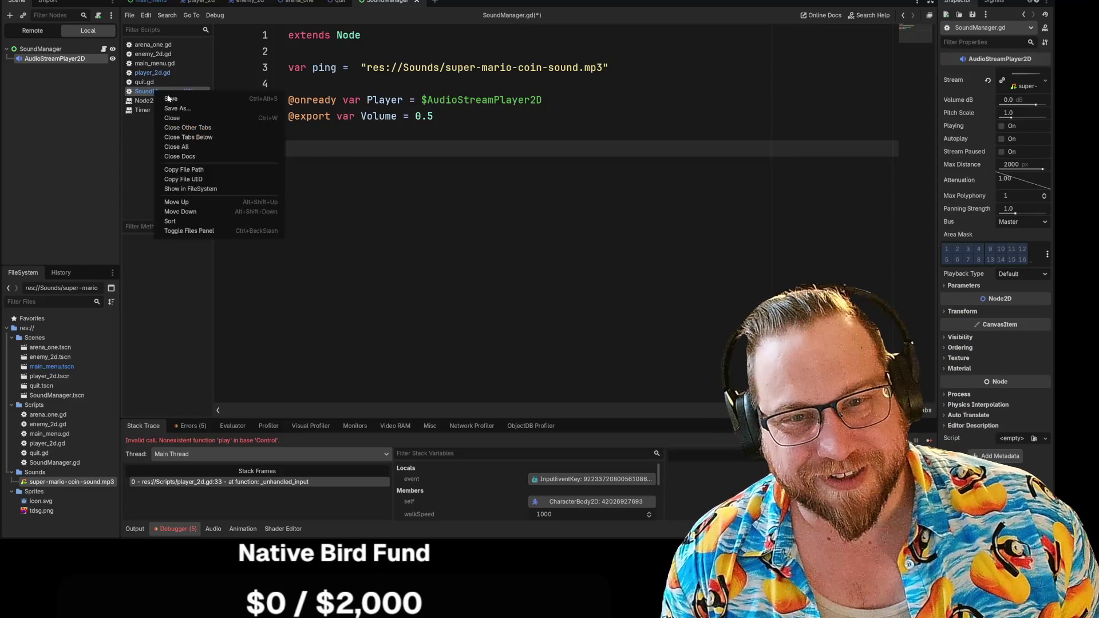
left_click(185, 99)
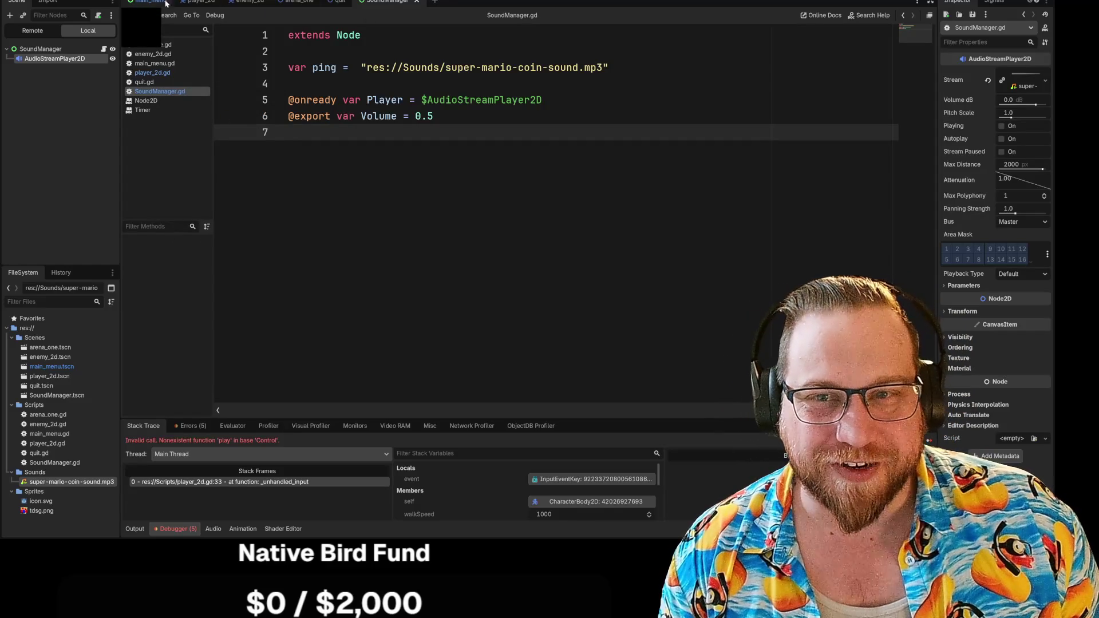
left_click(191, 2)
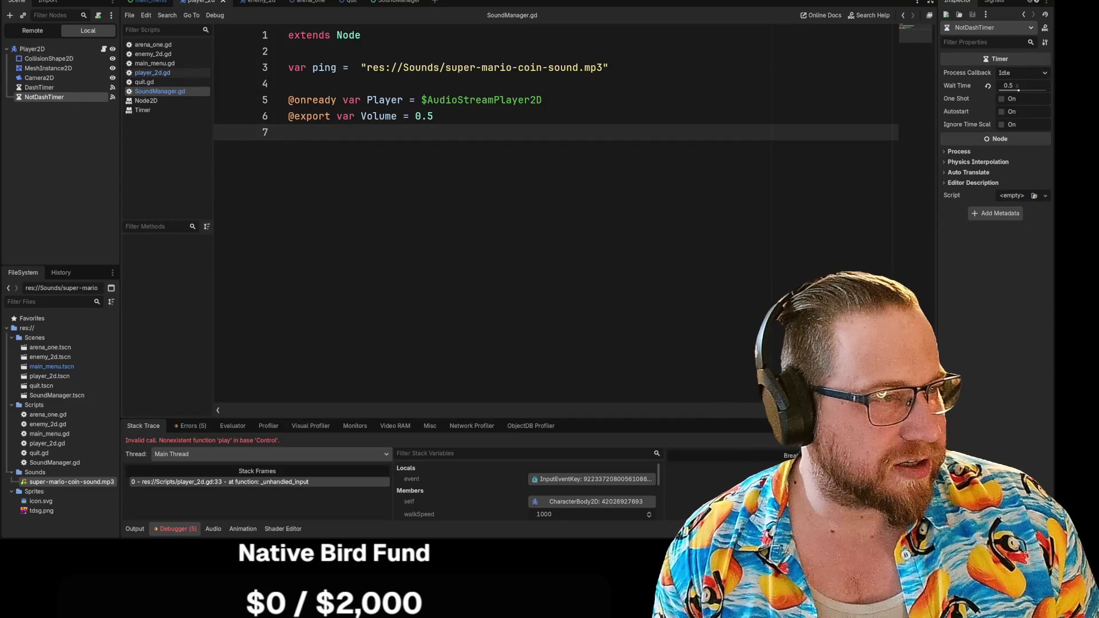
left_click(171, 73)
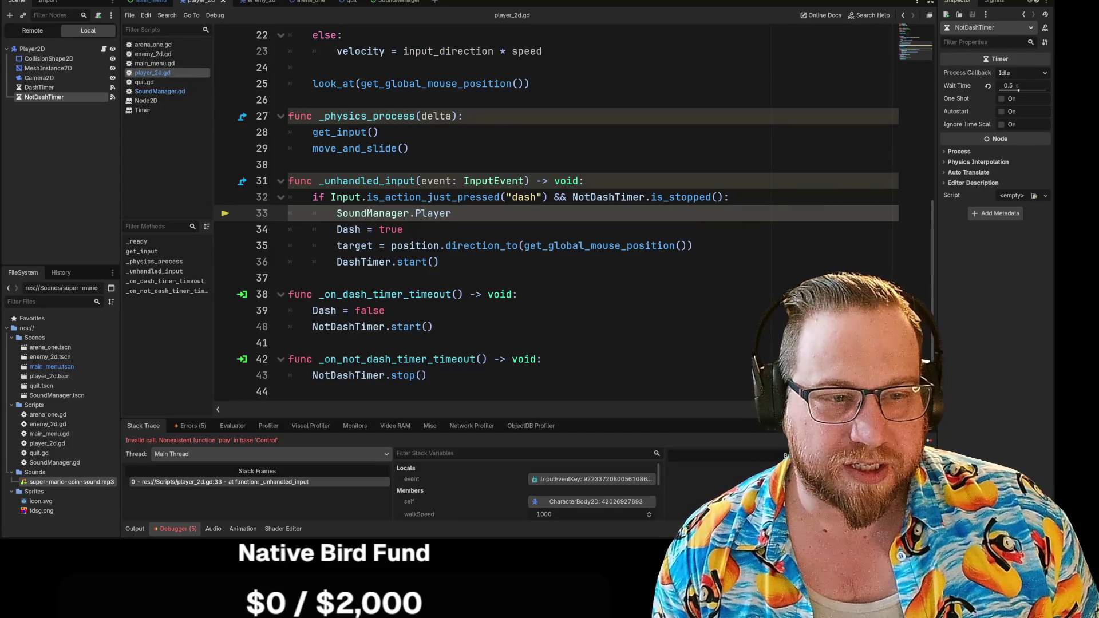
Replace Player on line 33 of player_2d.gd so it reads SoundManager.stream()
mouse_move(452, 213)
left_mouse_down()
mouse_move(390, 213)
mouse_move(416, 213)
left_mouse_up()
key("BackSpace")
type("st")
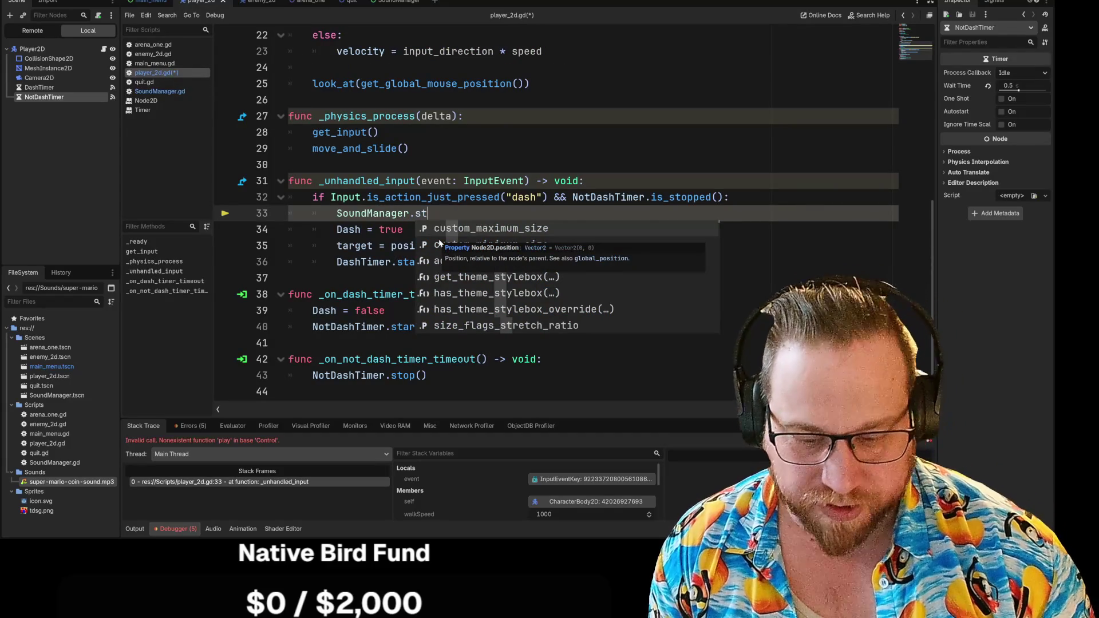
type("ream")
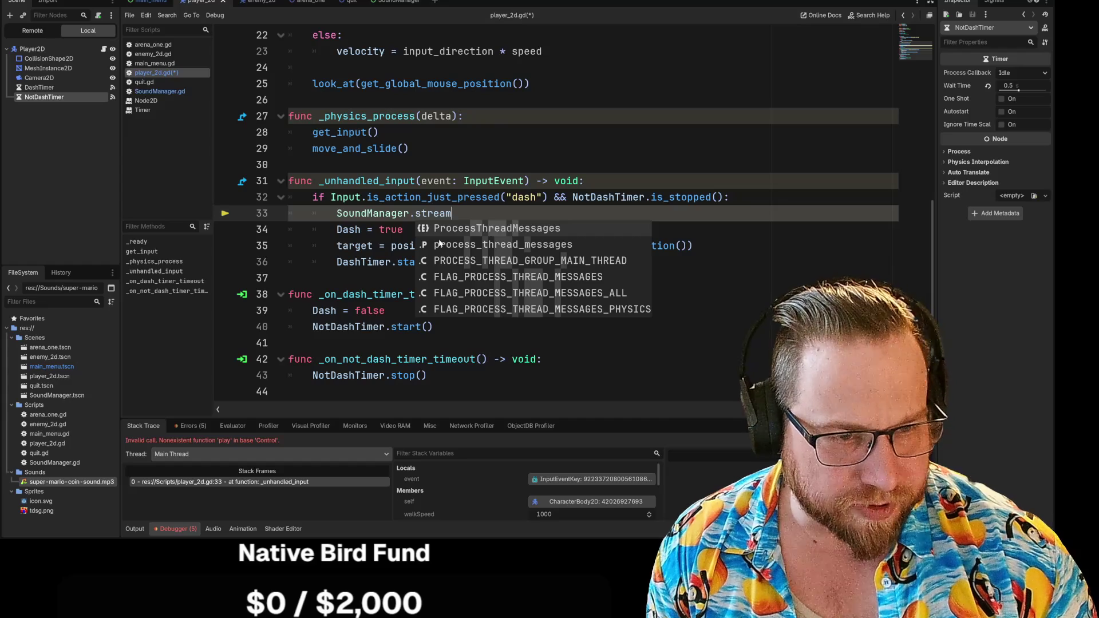
type("(")
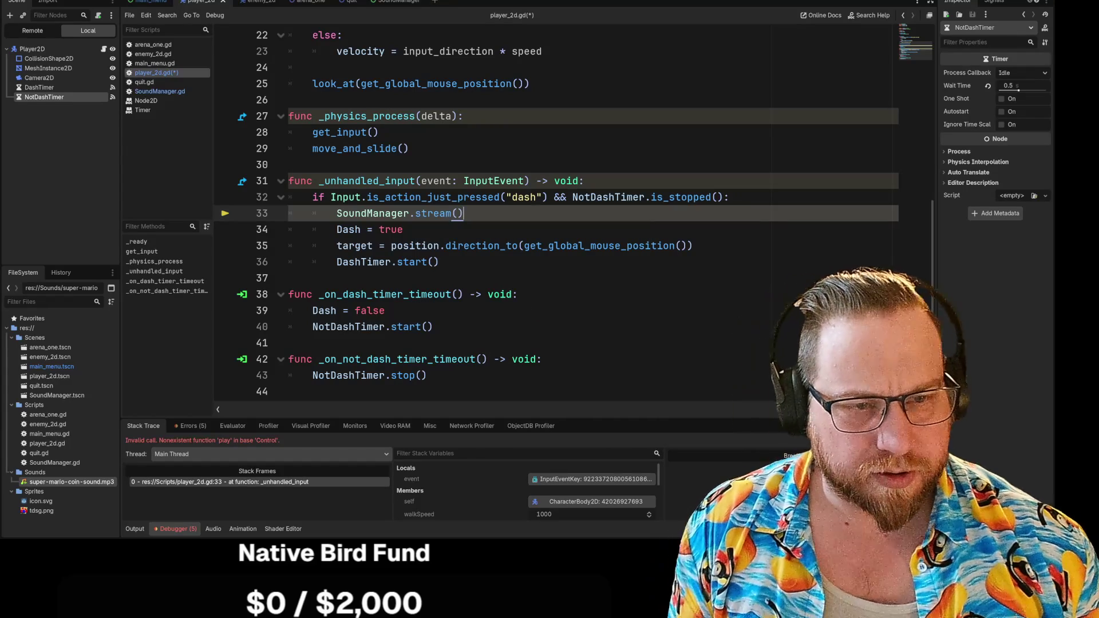
left_click(371, 213)
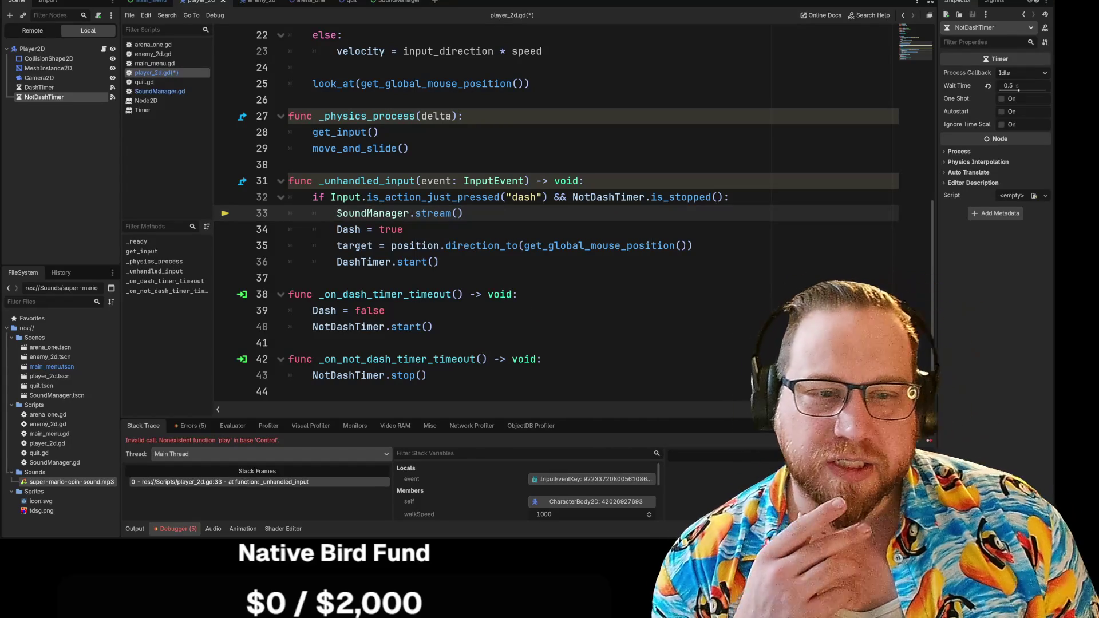
scroll(555, 212, "up", 7)
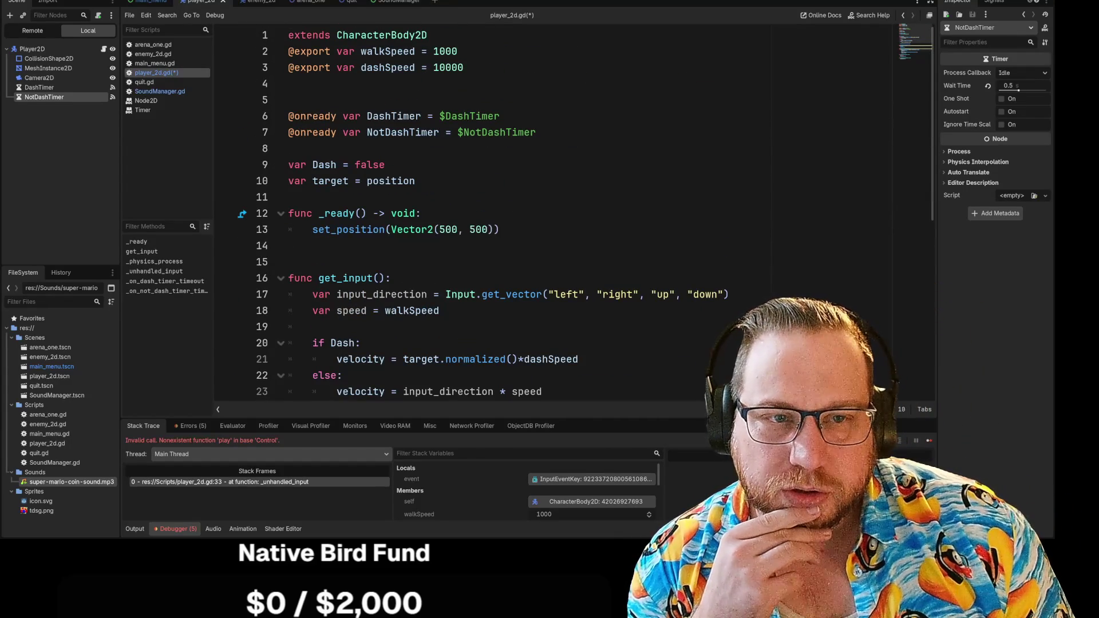
scroll(555, 211, "down", 6)
scroll(555, 212, "down", 1)
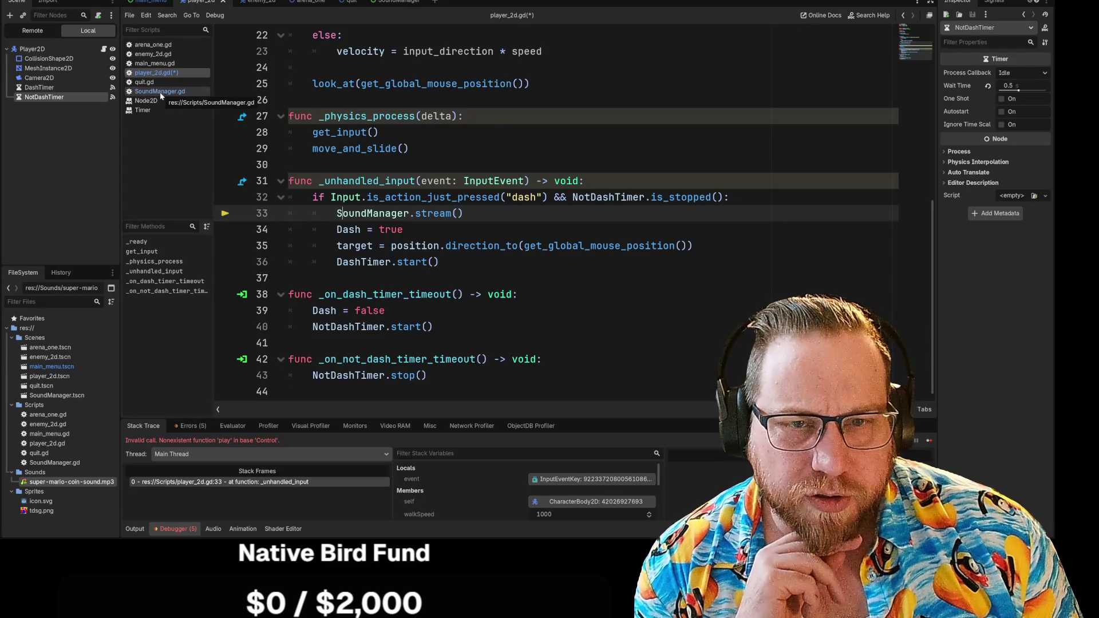
left_click(338, 213, "ctrl")
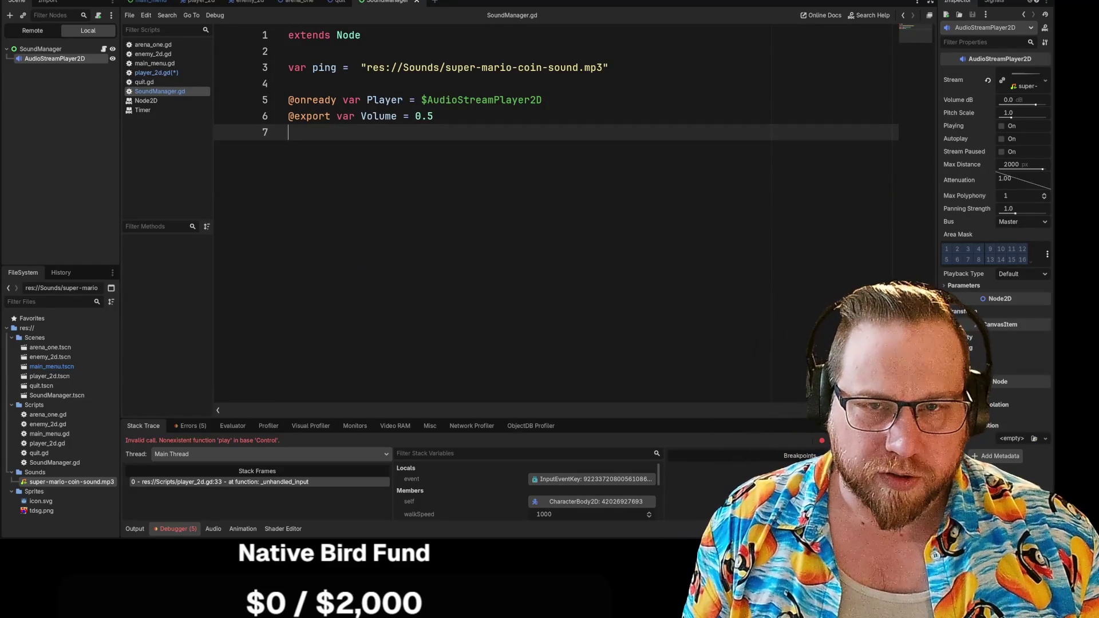
Review SoundManager.gd's ping, Player and Volume variables and the AudioStreamPlayer2D node's properties
left_click(185, 73)
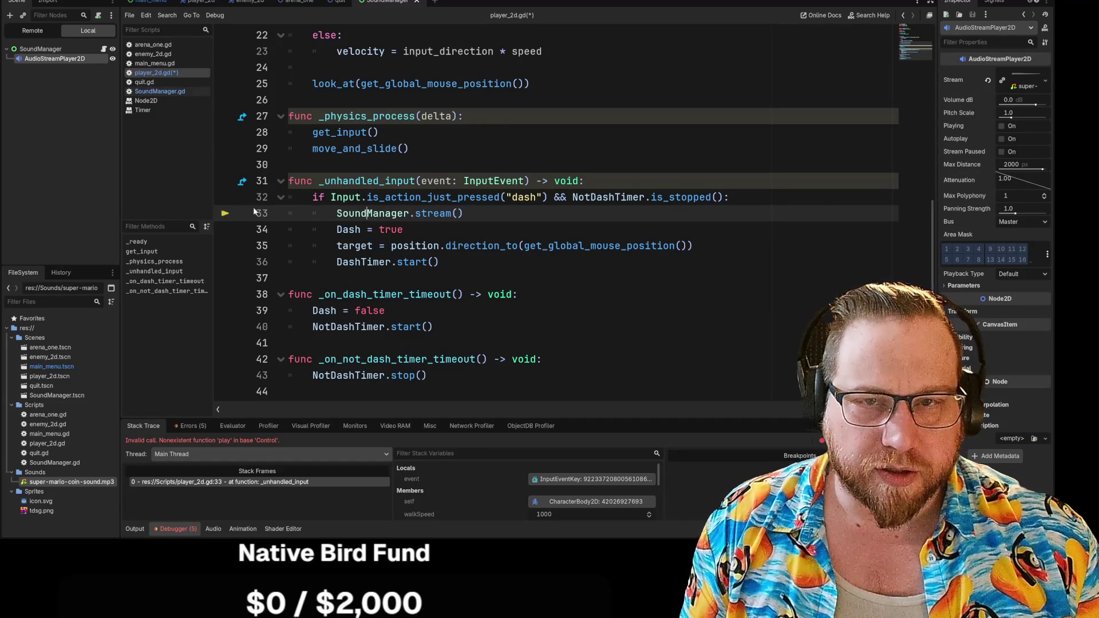
left_click(40, 49)
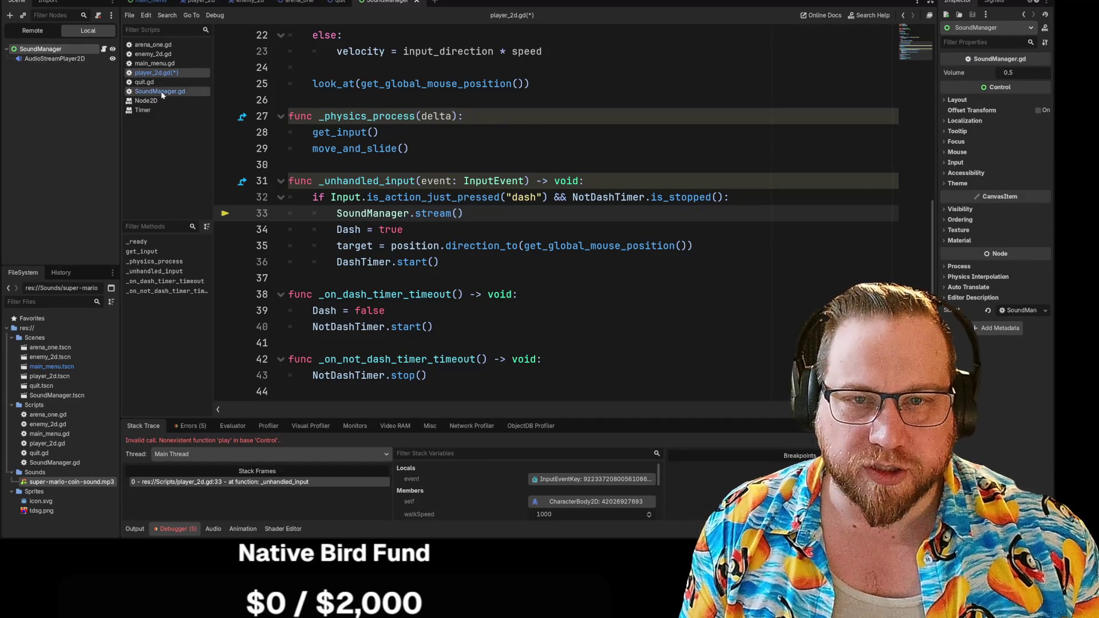
left_click(160, 92)
double_click(323, 67)
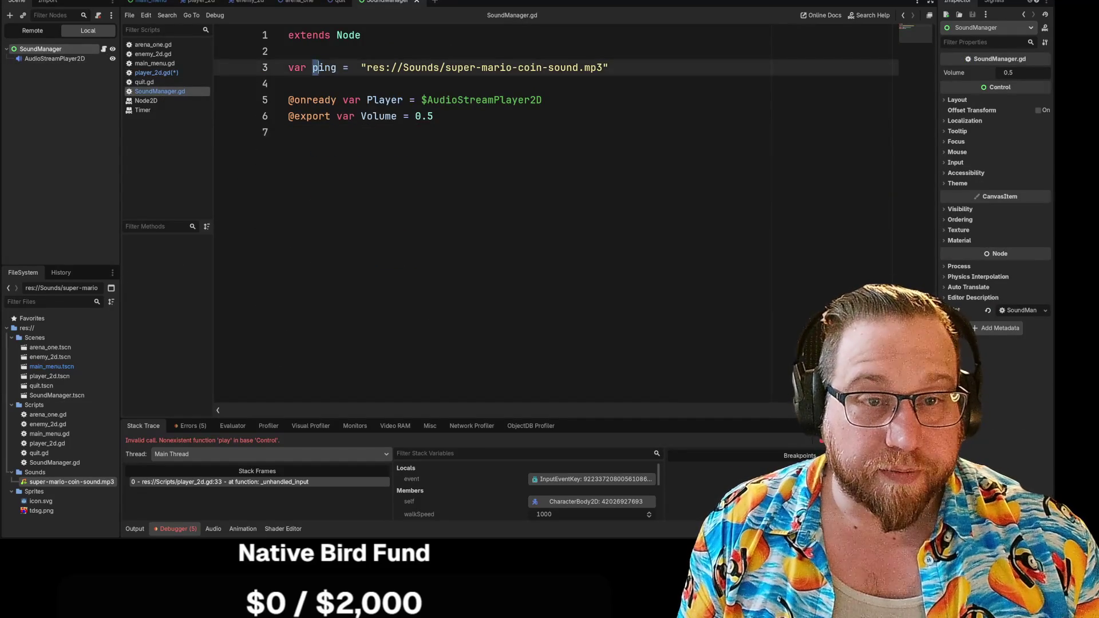
left_click(313, 116)
double_click(384, 100)
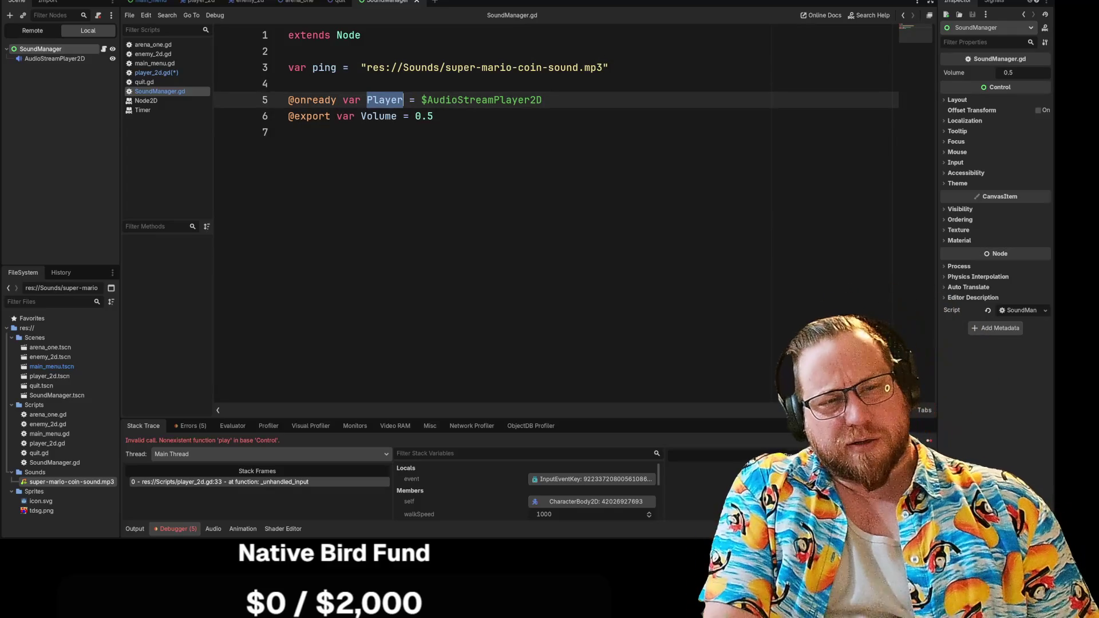
left_click(47, 59)
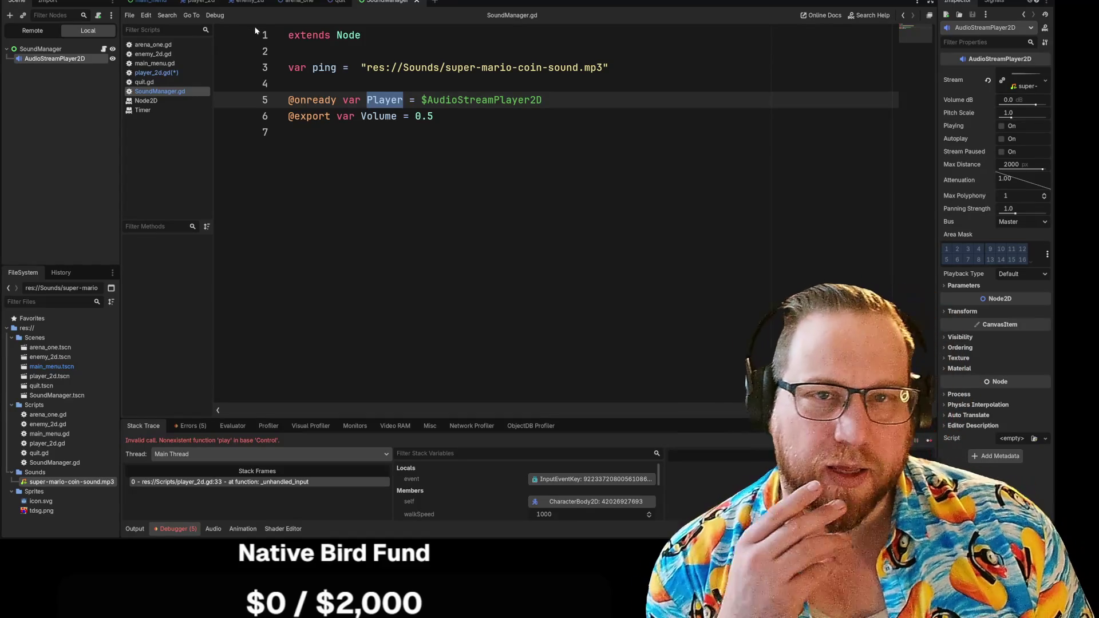
Return to the player_2d scene and its player_2d.gd script
left_click(148, 2)
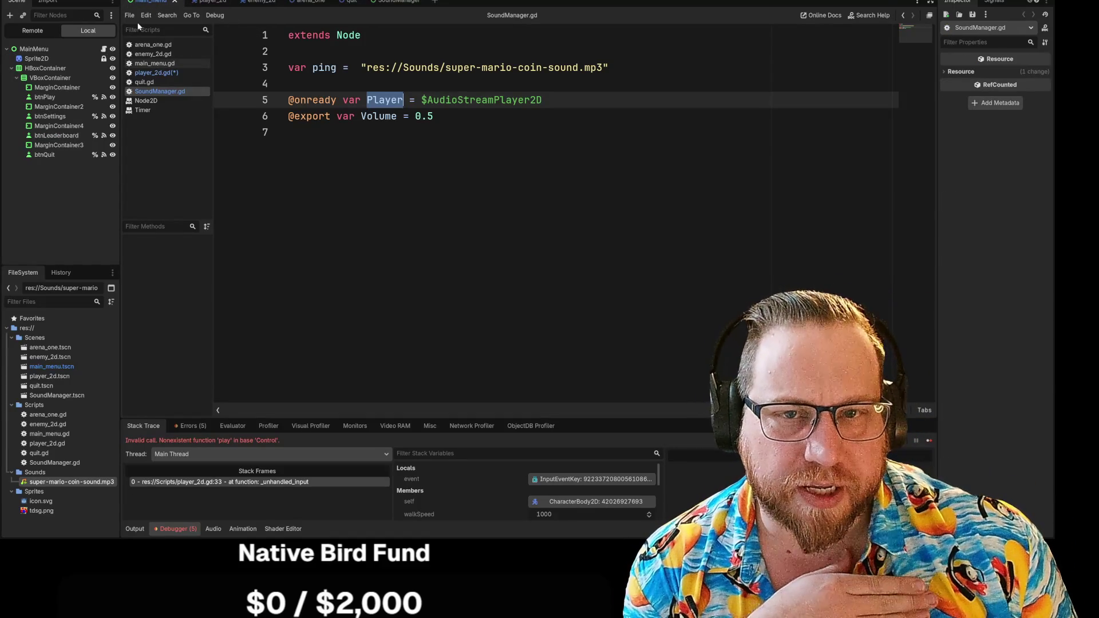
left_click(201, 1)
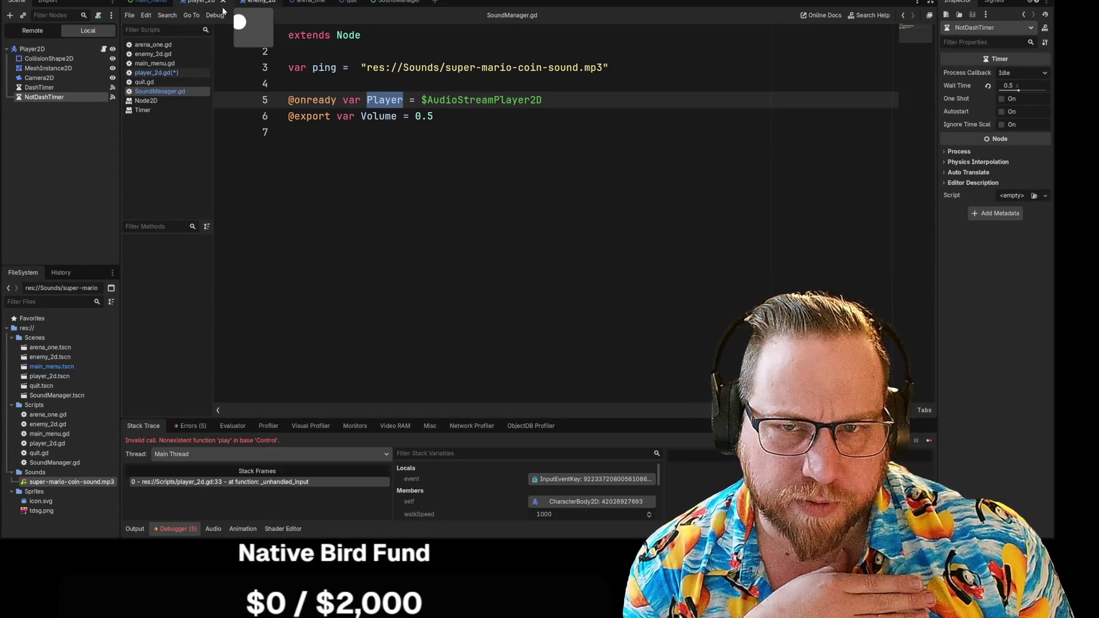
left_click(158, 74)
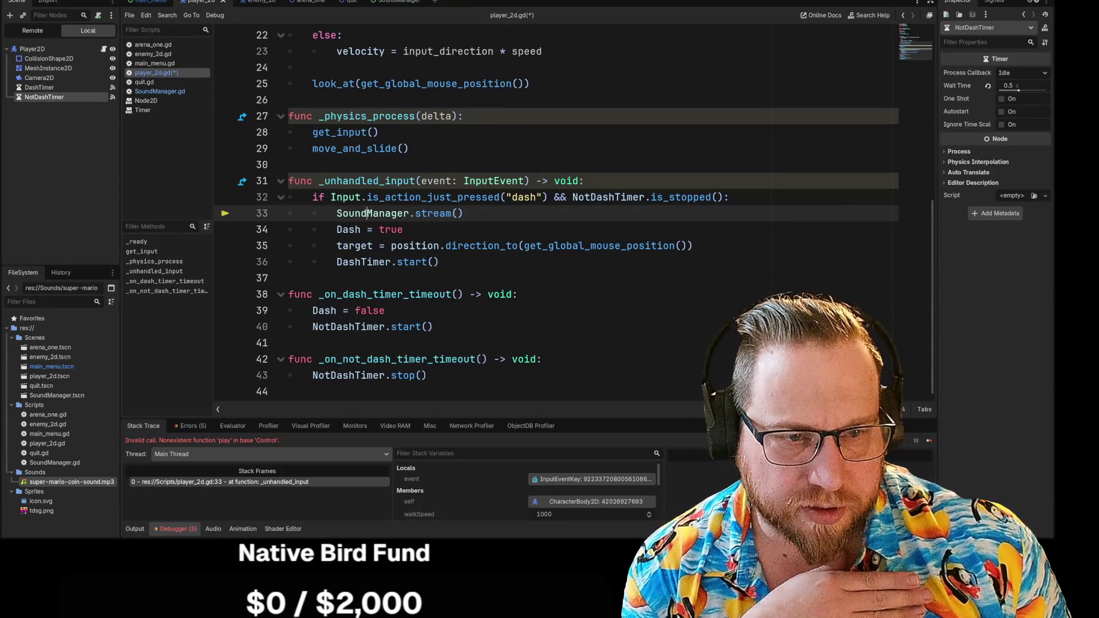
Change line 33 to call SoundManager.Player.play(), then save and run the game with F5
left_click_drag(415, 213, 462, 213)
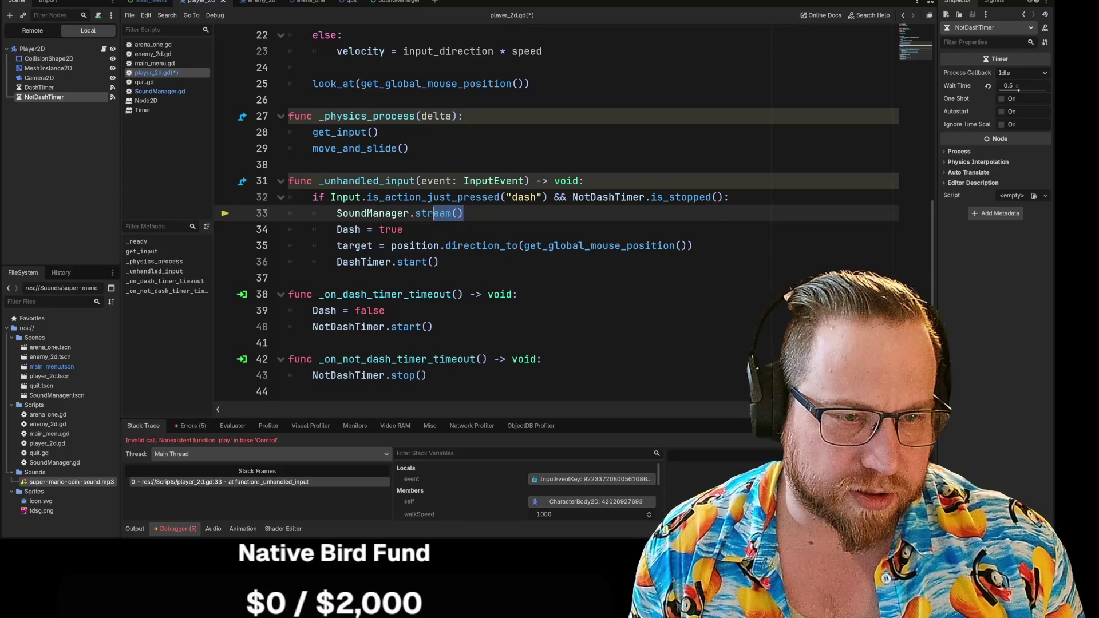
type("Player.")
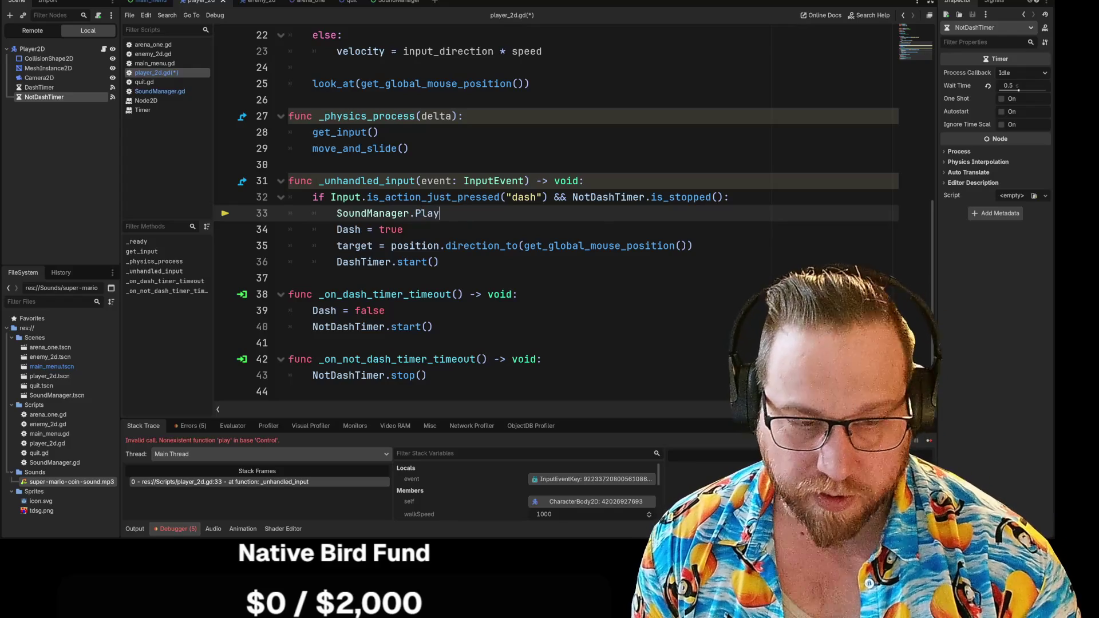
key("Escape")
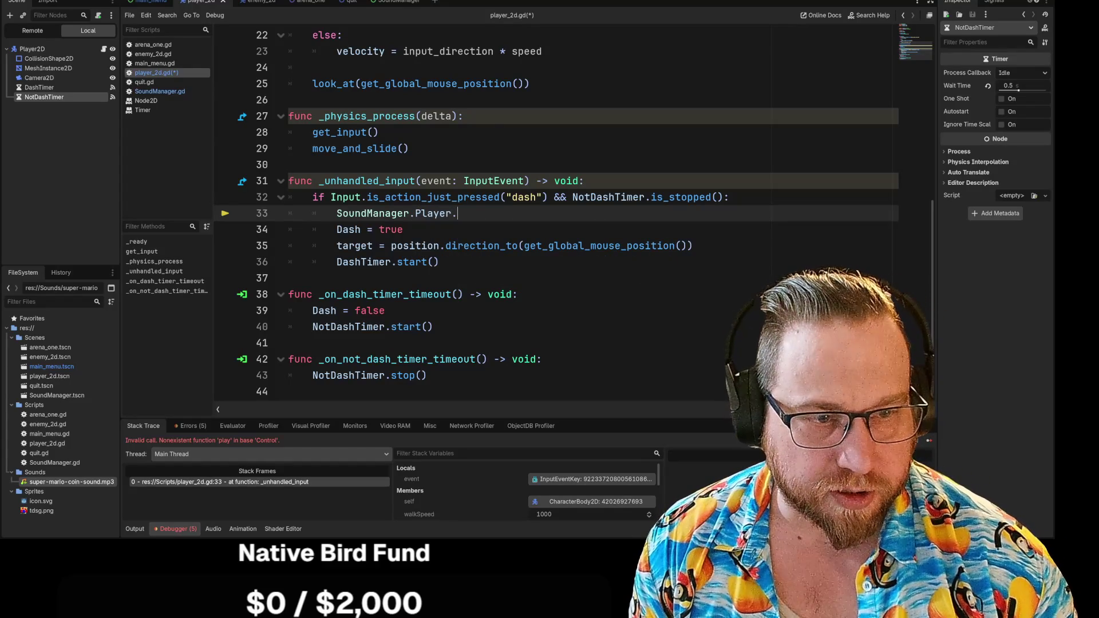
type("play()")
left_click(446, 246)
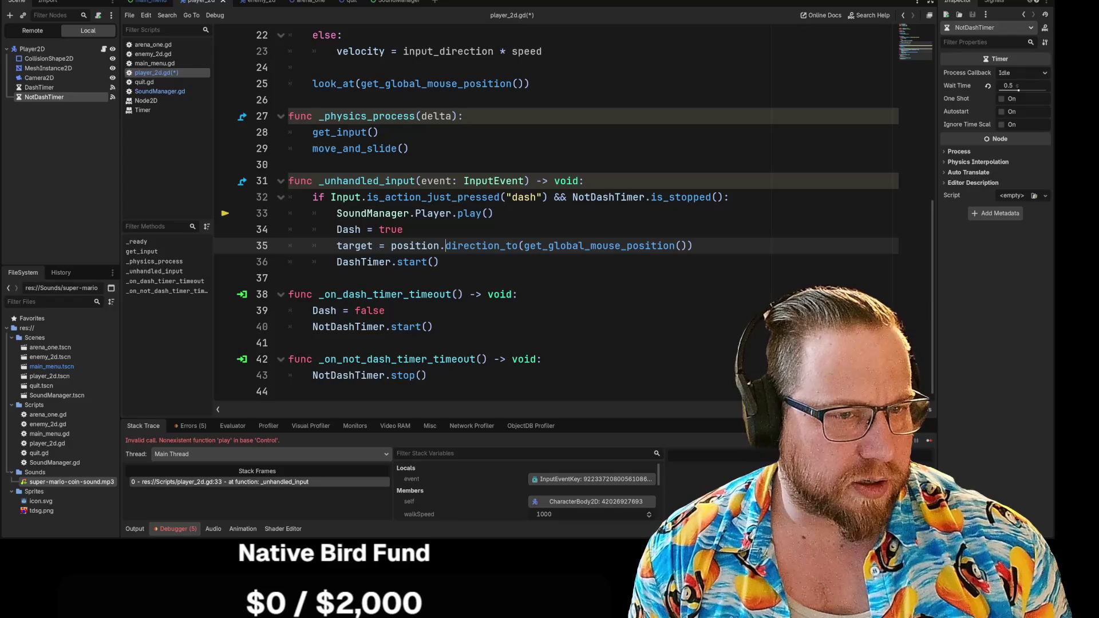
left_click(493, 213)
key("F5")
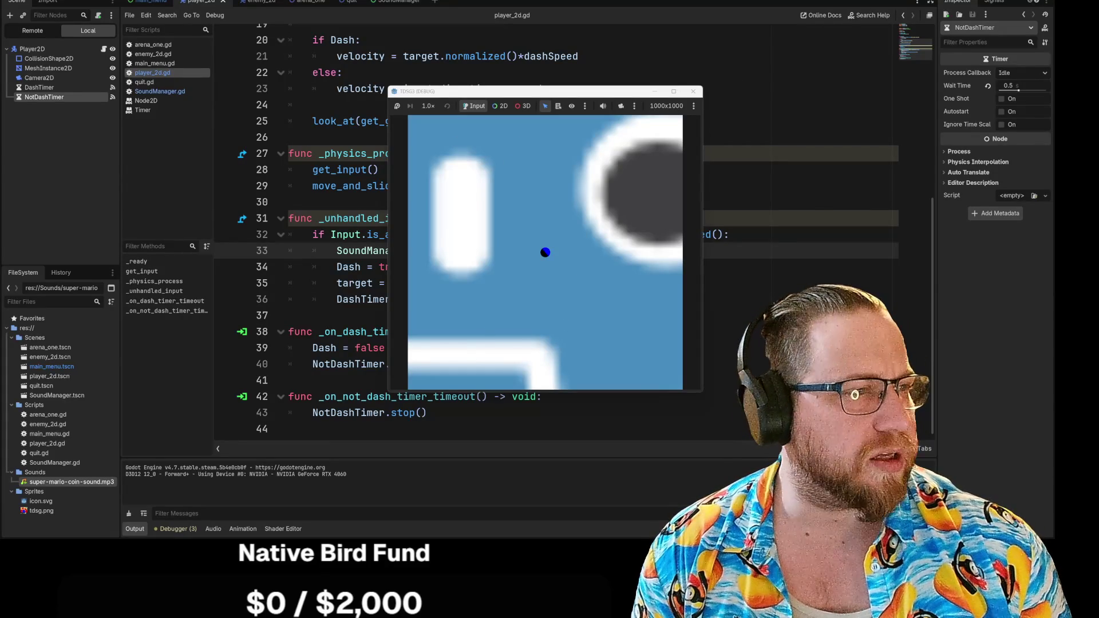
Restart the game, start playing from the main menu to test the dash, then stop it
key("F5")
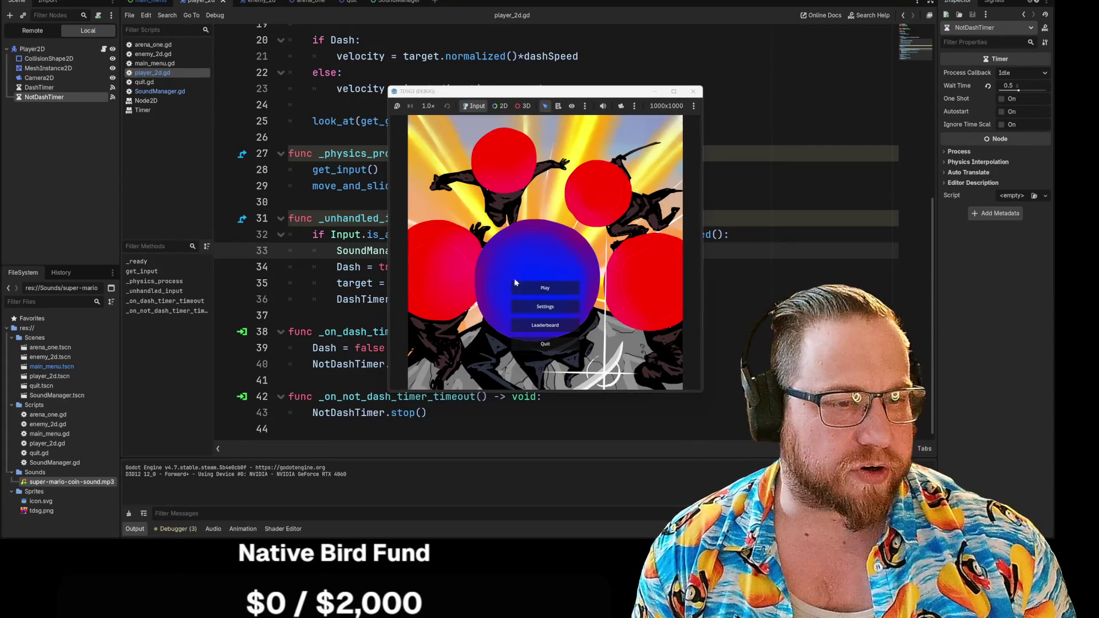
left_click(537, 289)
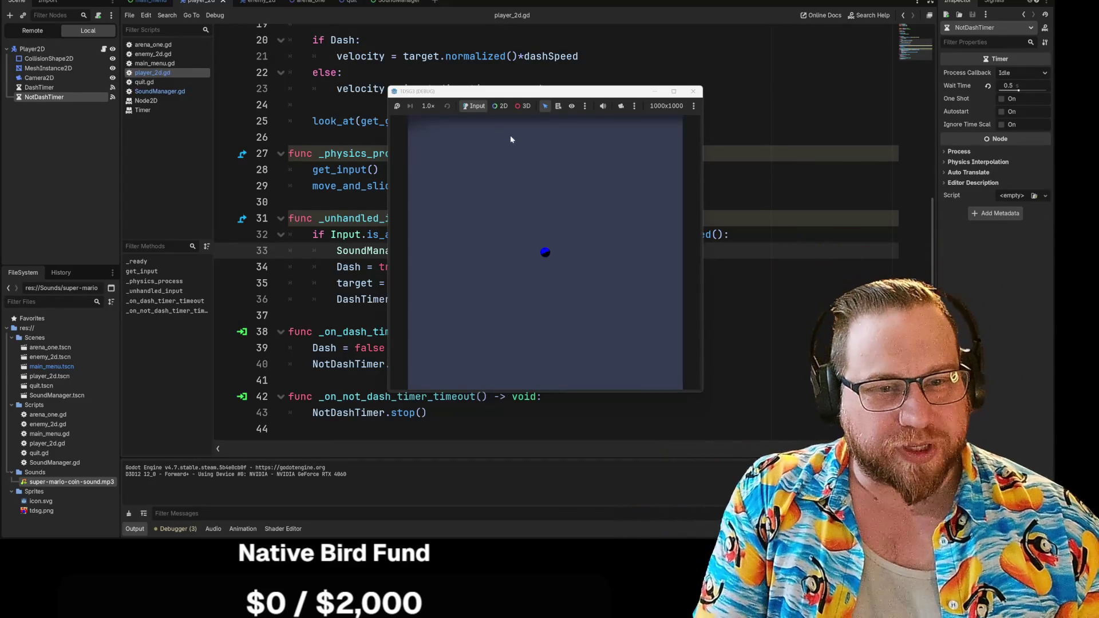
left_click(693, 91)
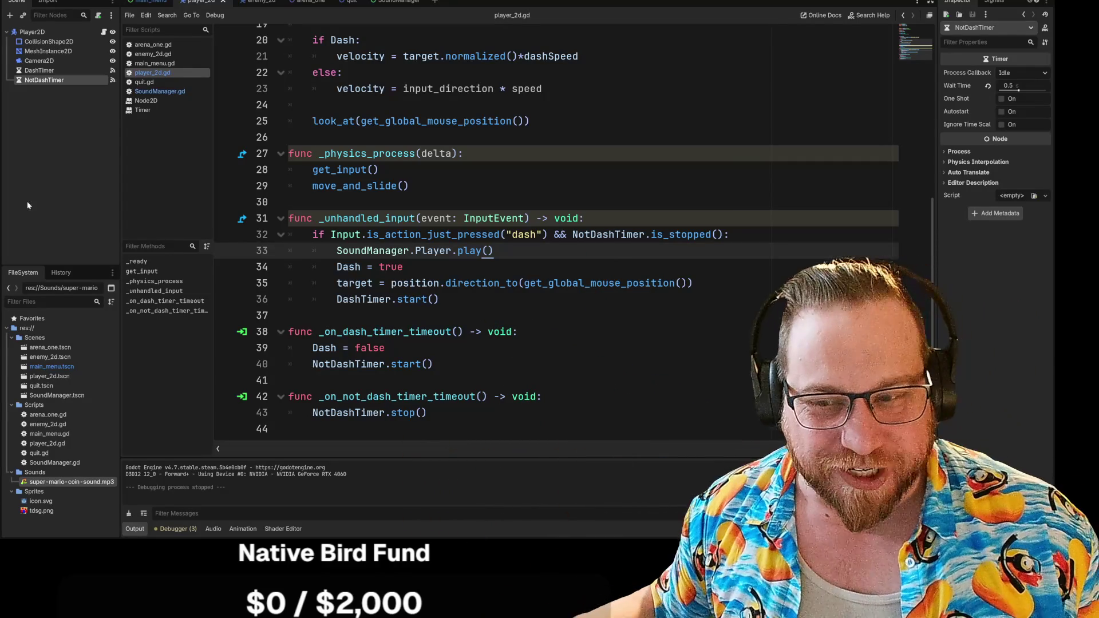
Look over player_2d.gd, dismiss the documentation popup, and bring the YouTube window forward
left_click(288, 316)
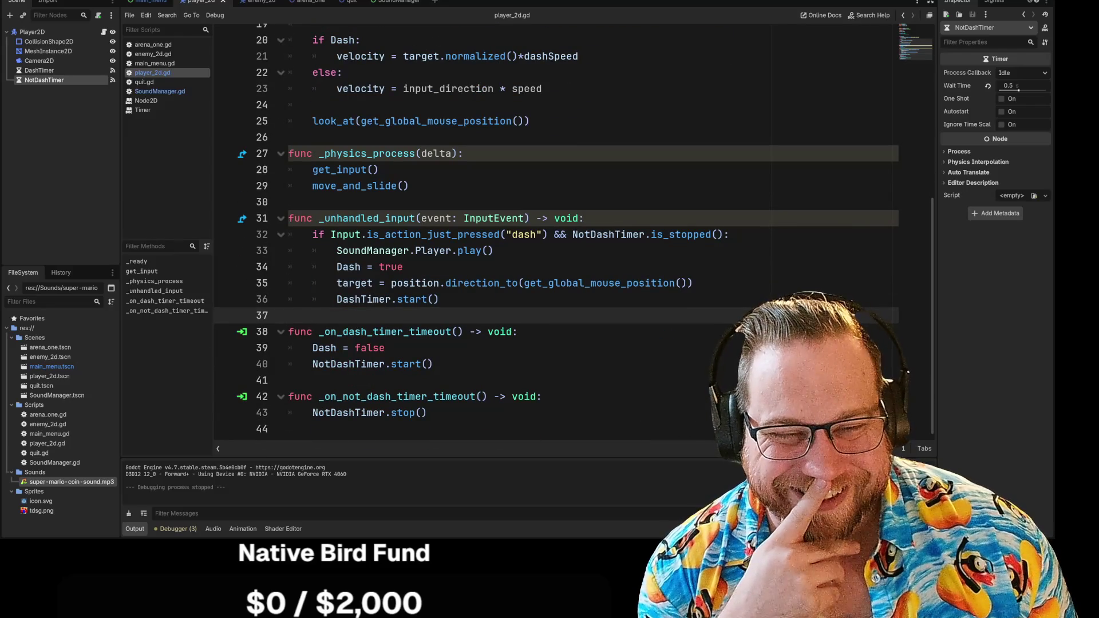
mouse_move(630, 284)
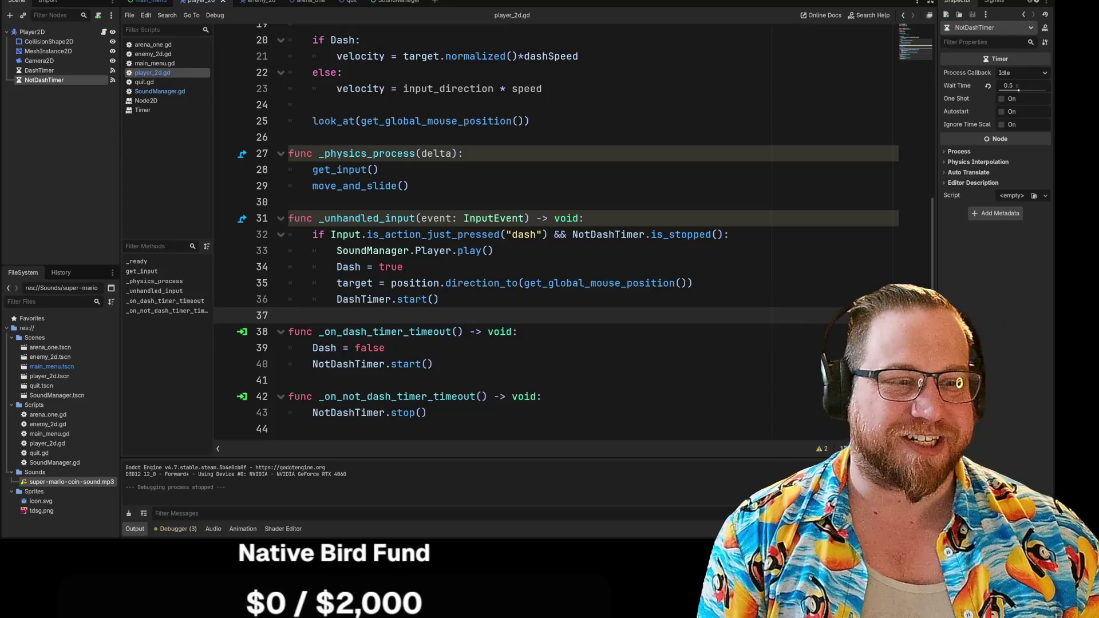
left_click(518, 331)
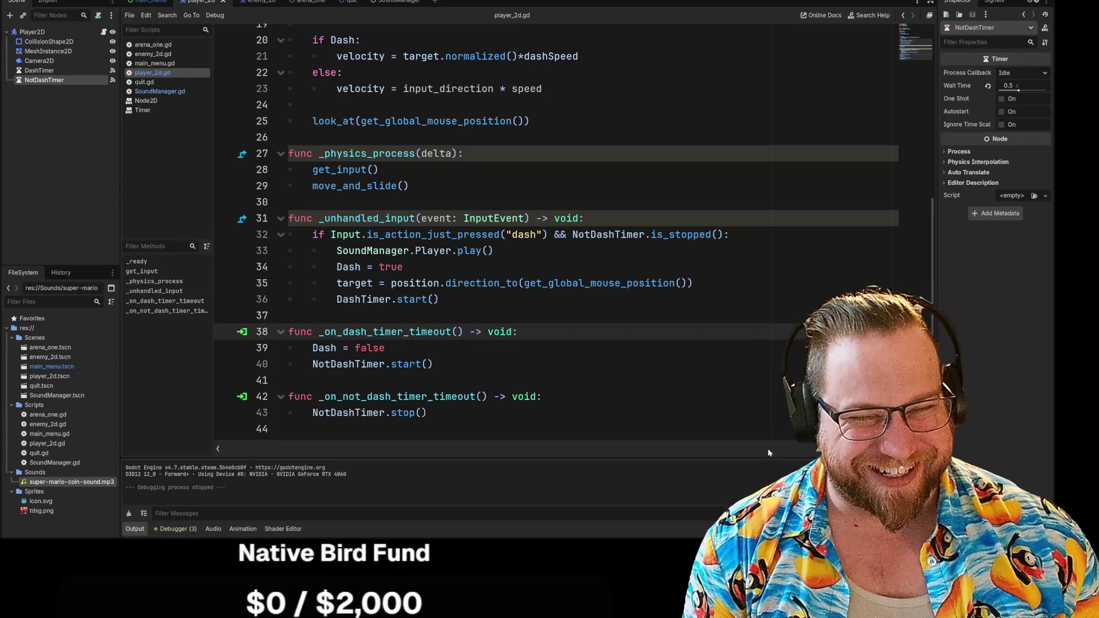
left_click(289, 201)
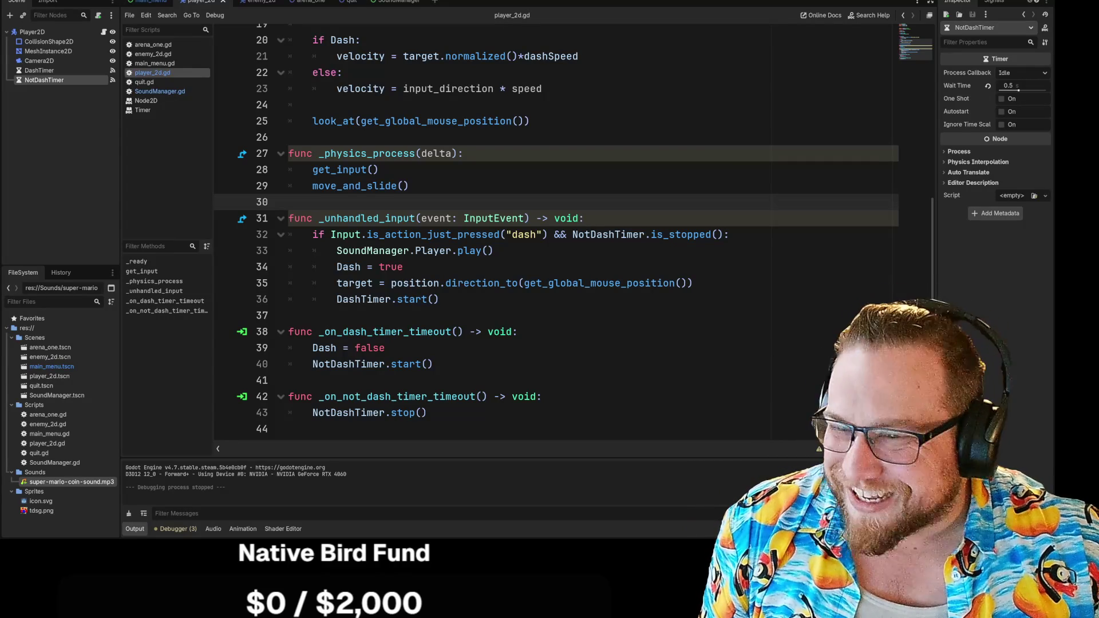
key("alt+Tab")
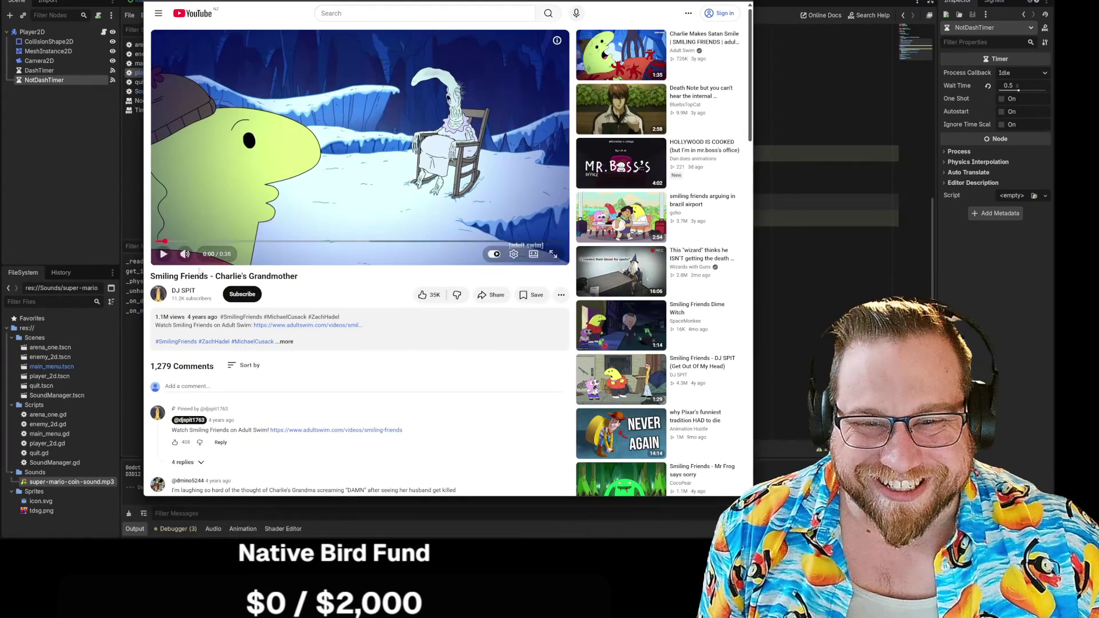
Watch the Smiling Friends clip in theater mode, then return to Godot's script editor
left_click(533, 255)
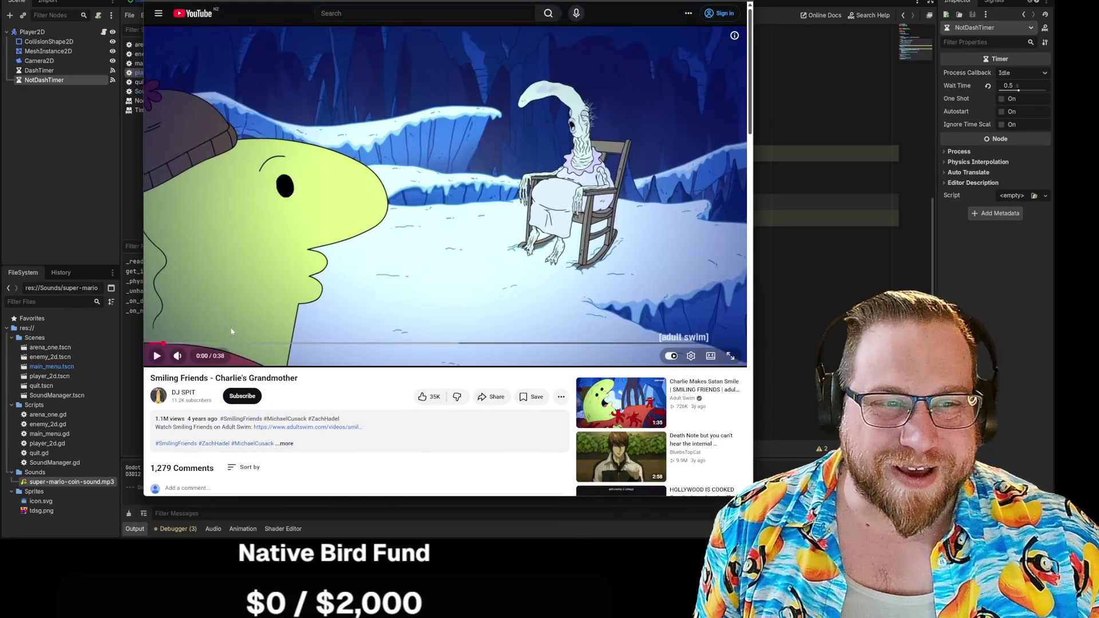
left_click(156, 355)
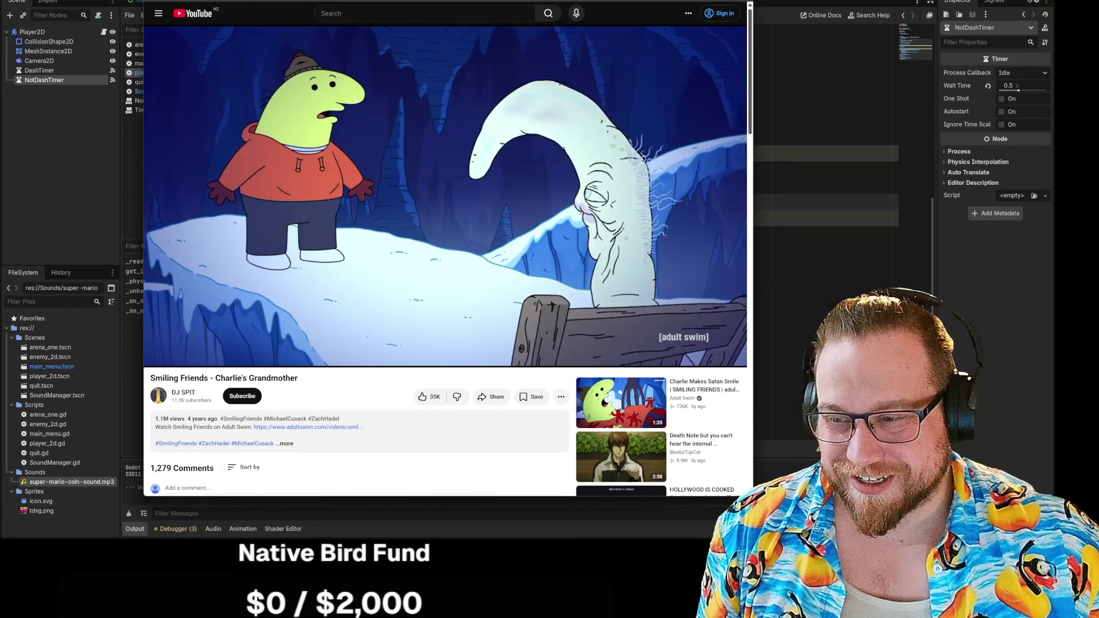
mouse_move(194, 355)
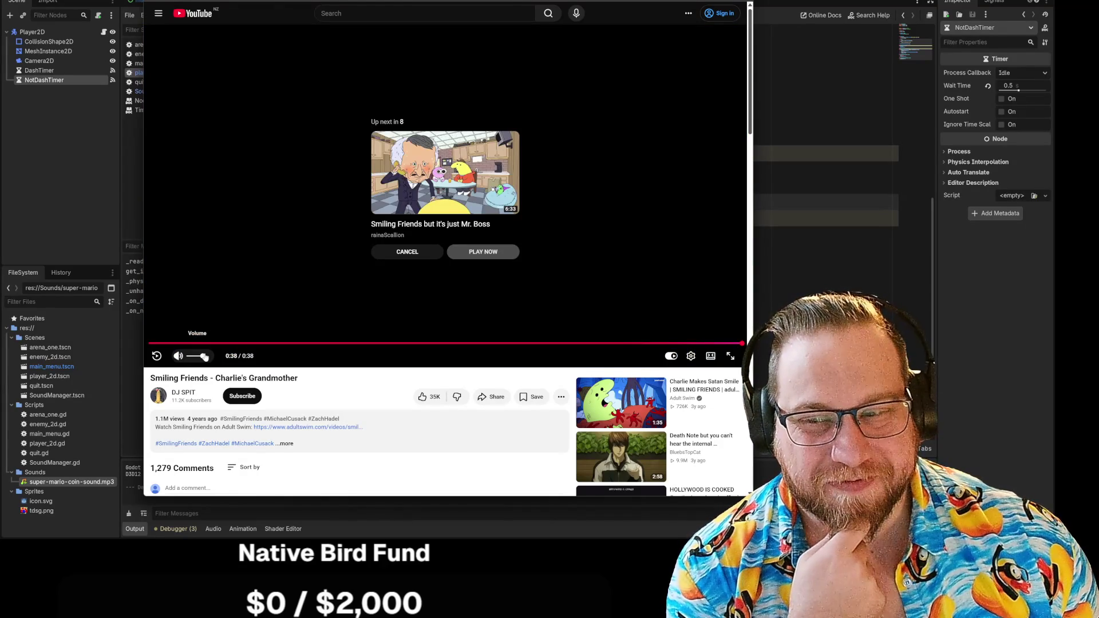
key("alt+Tab")
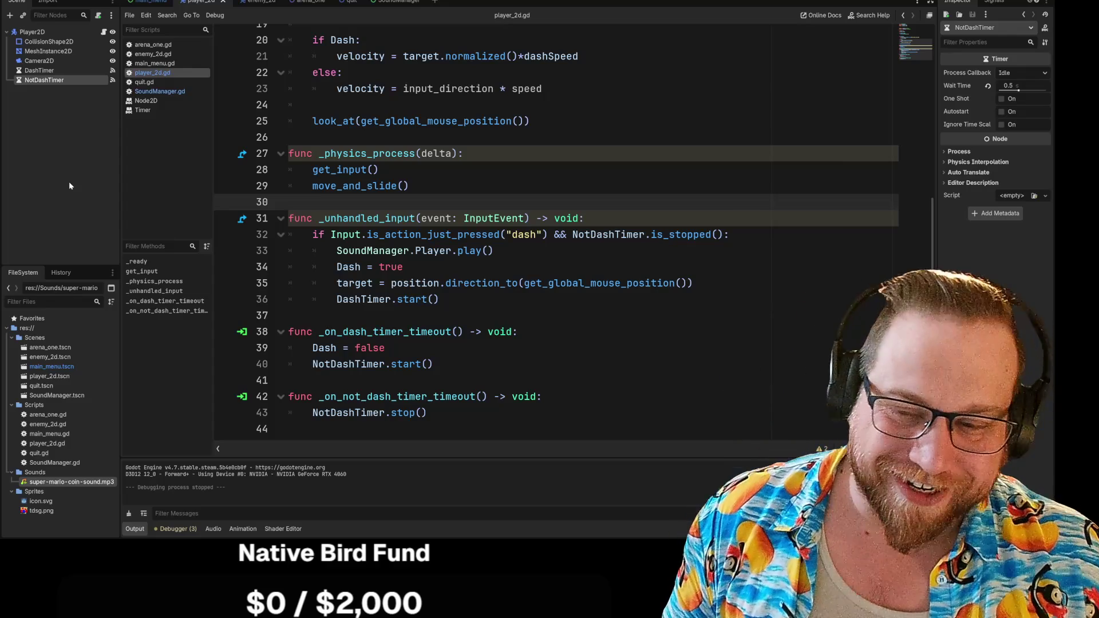
Deselect NotDashTimer in the Scene dock and place the cursor on line 36 of player_2d.gd
left_click(73, 192)
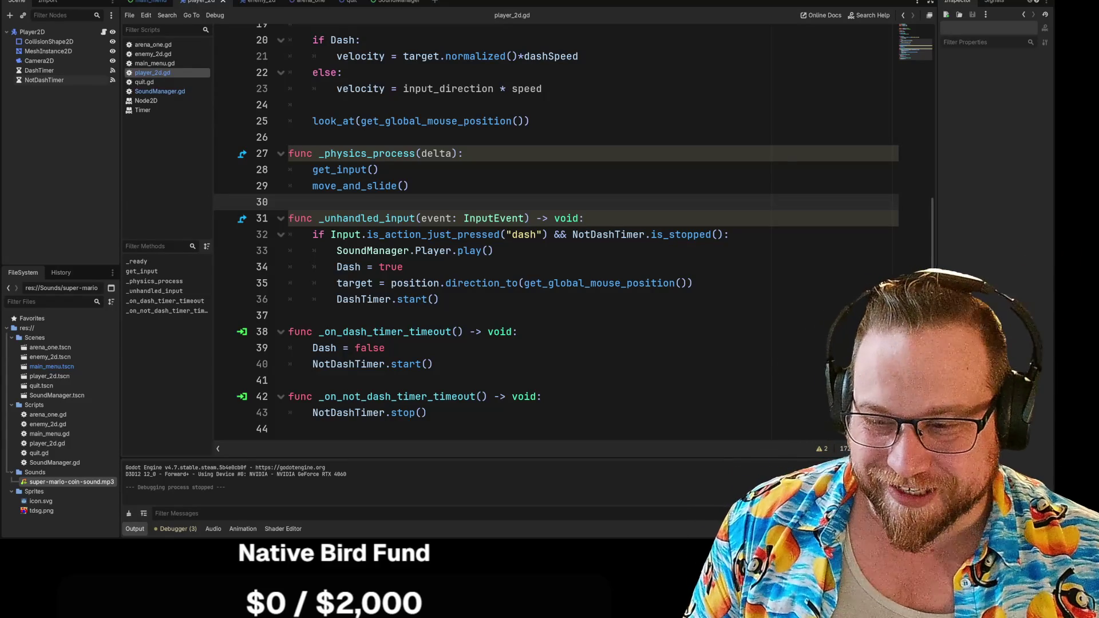
left_click(289, 300)
Put the cursor on empty line 37 and bring the anime recommendations Notepad window over Godot
left_click(289, 315)
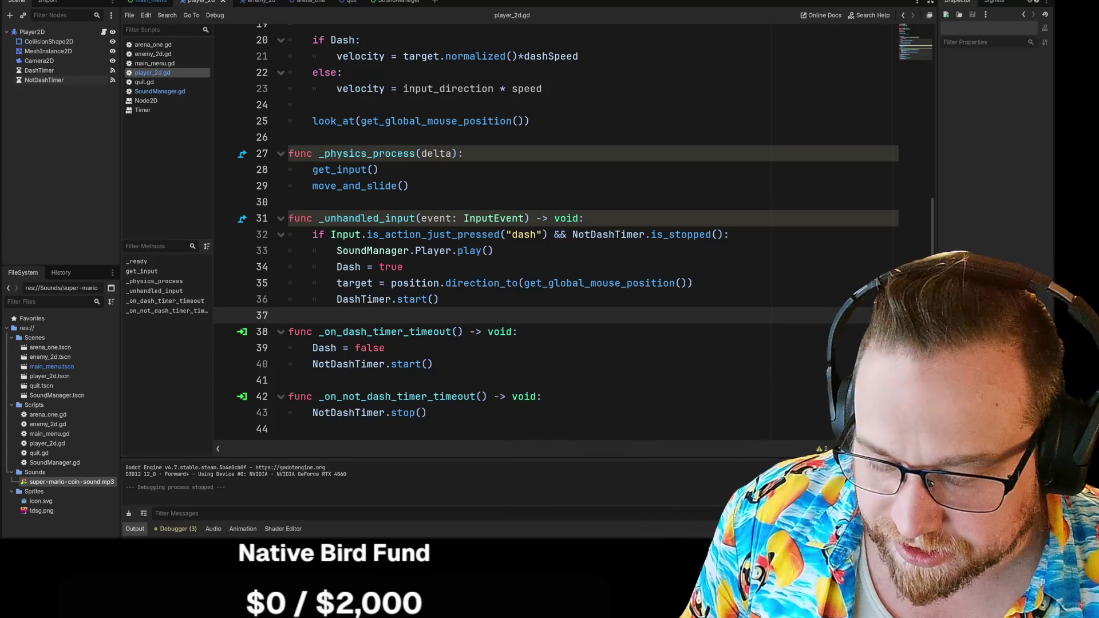
mouse_move(0, 1)
left_mouse_down()
mouse_move(356, 1)
mouse_move(308, 1)
left_mouse_up()
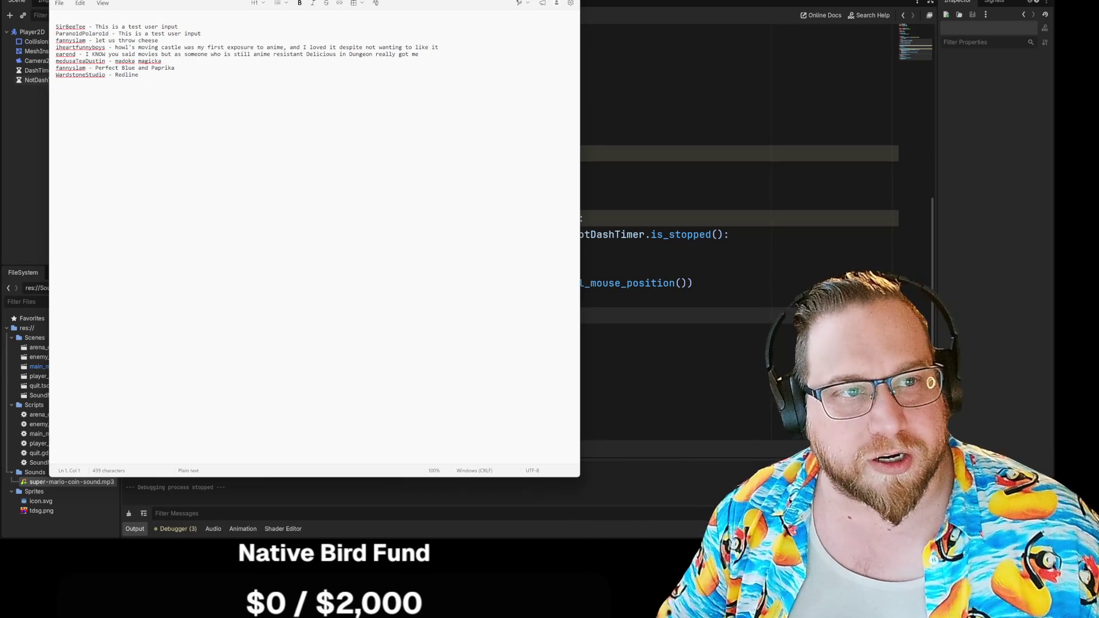
Select 'Redline' in Anime Movies.txt, shift the Notepad window down-left, then close it
left_click_drag(115, 75, 139, 76)
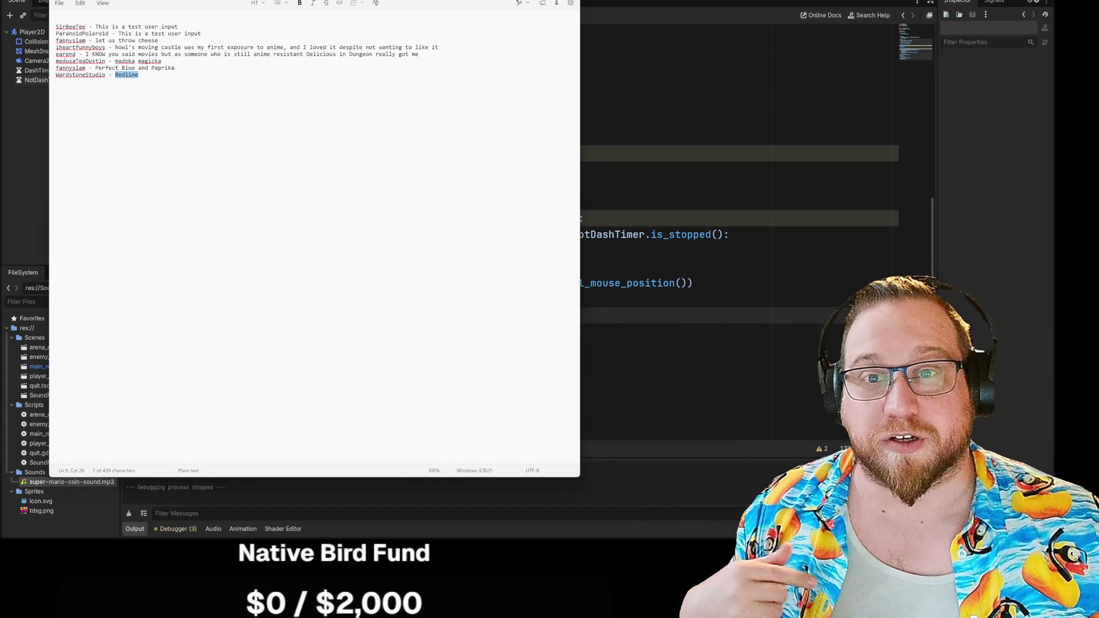
mouse_move(428, 1)
left_mouse_down()
mouse_move(422, 16)
mouse_move(378, 15)
left_mouse_up()
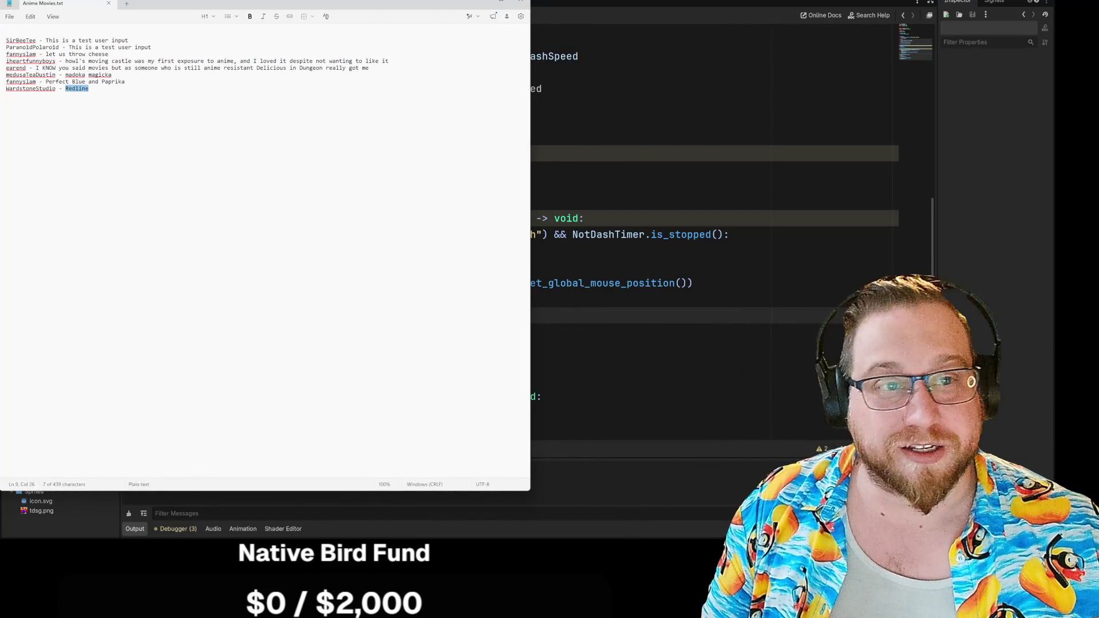
left_click(521, 1)
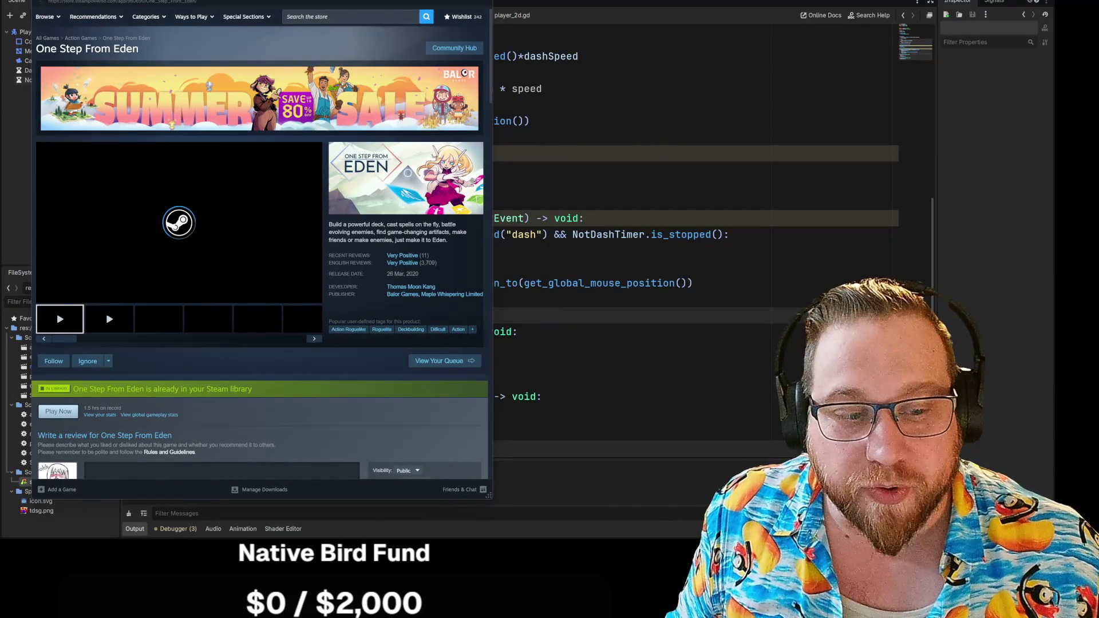
Enlarge the Steam store window and watch the One Step From Eden trailer
left_click_drag(491, 495, 612, 519)
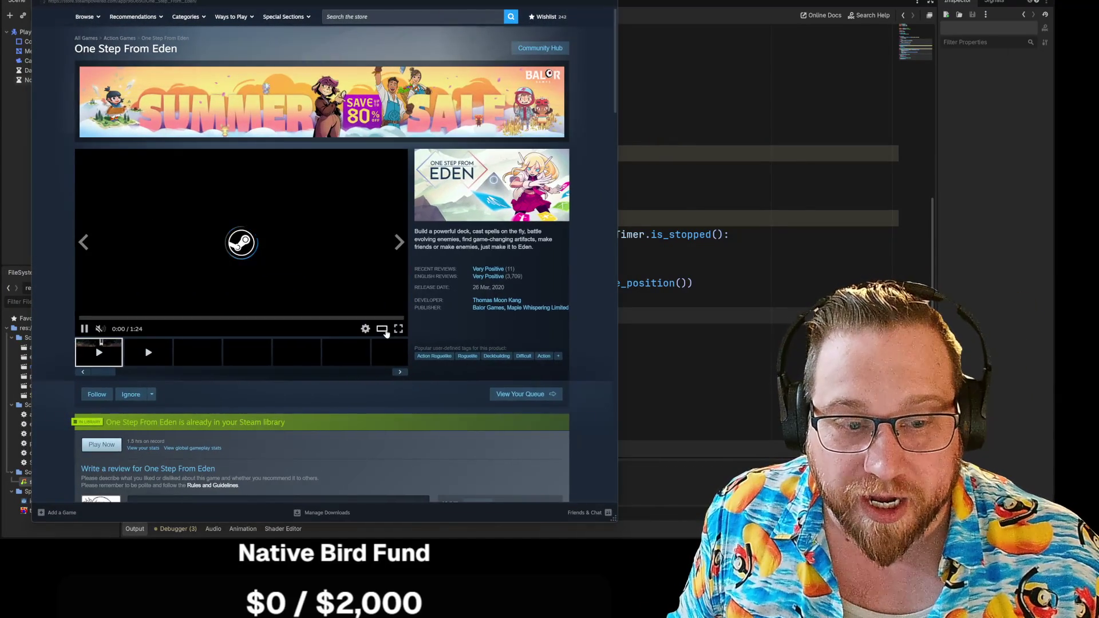
left_click(378, 329)
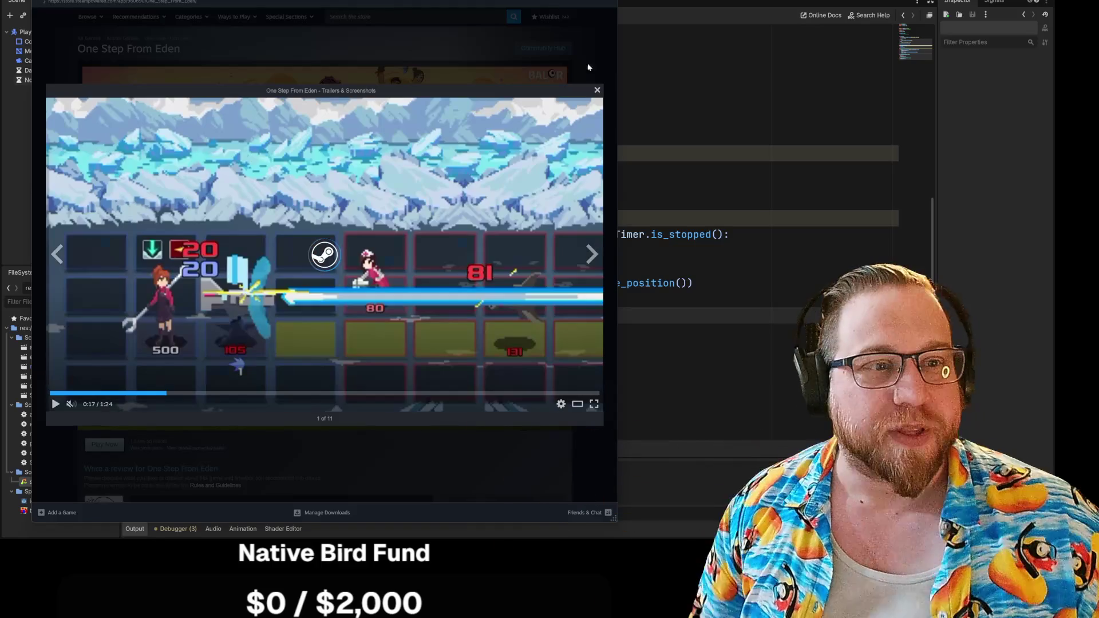
key("Escape")
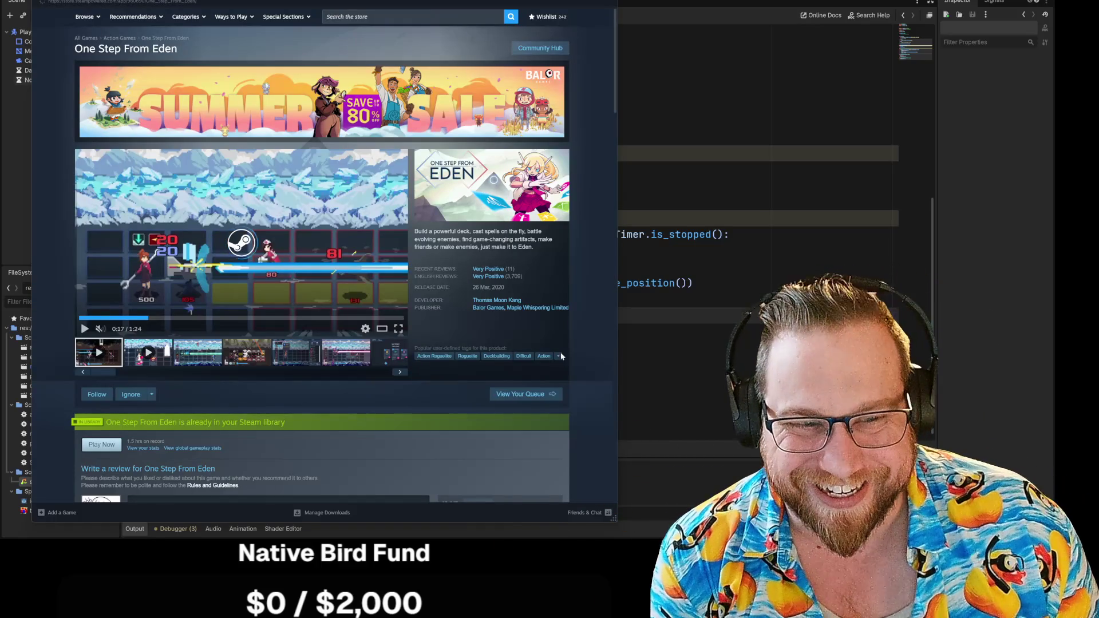
Go to the Duelists of Eden store page, then switch back to Godot
scroll(588, 326, "down", 5)
scroll(588, 331, "down", 1)
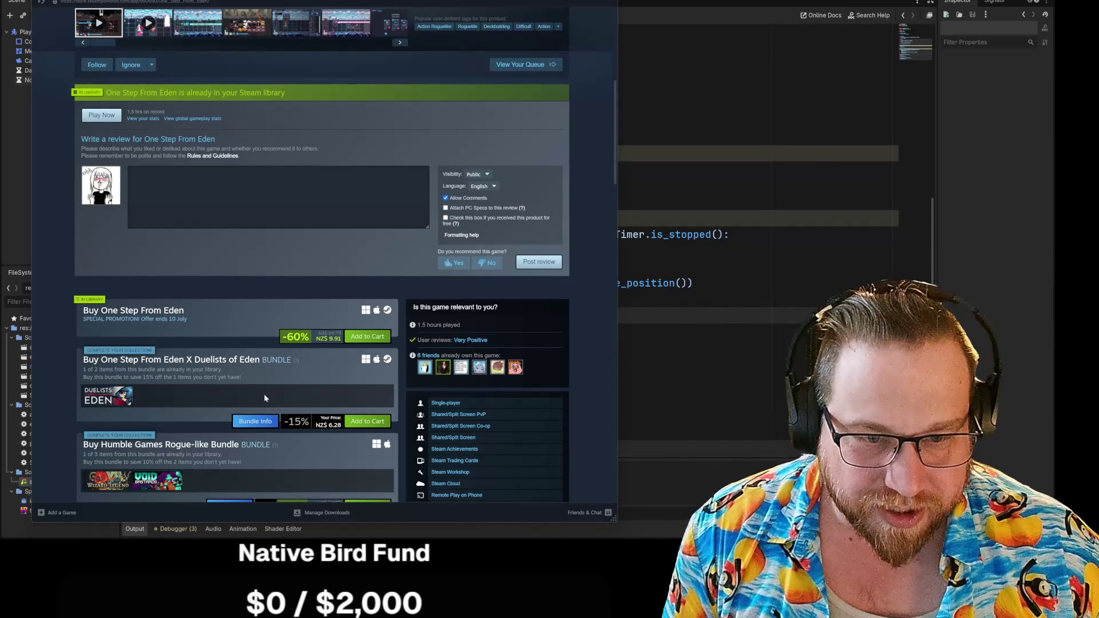
mouse_move(101, 403)
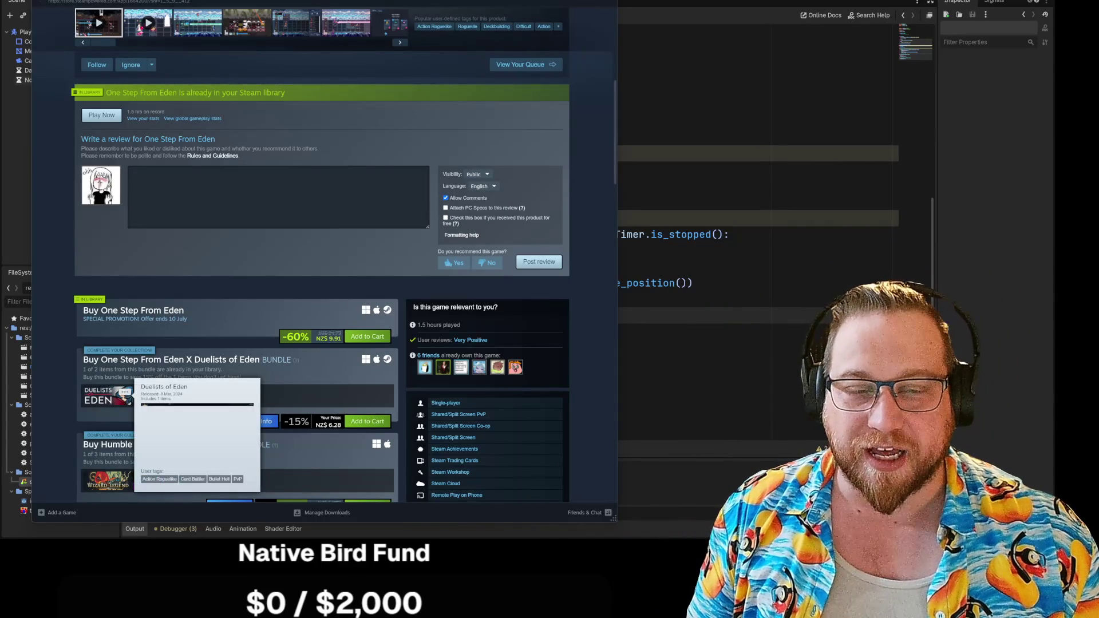
left_click(96, 403)
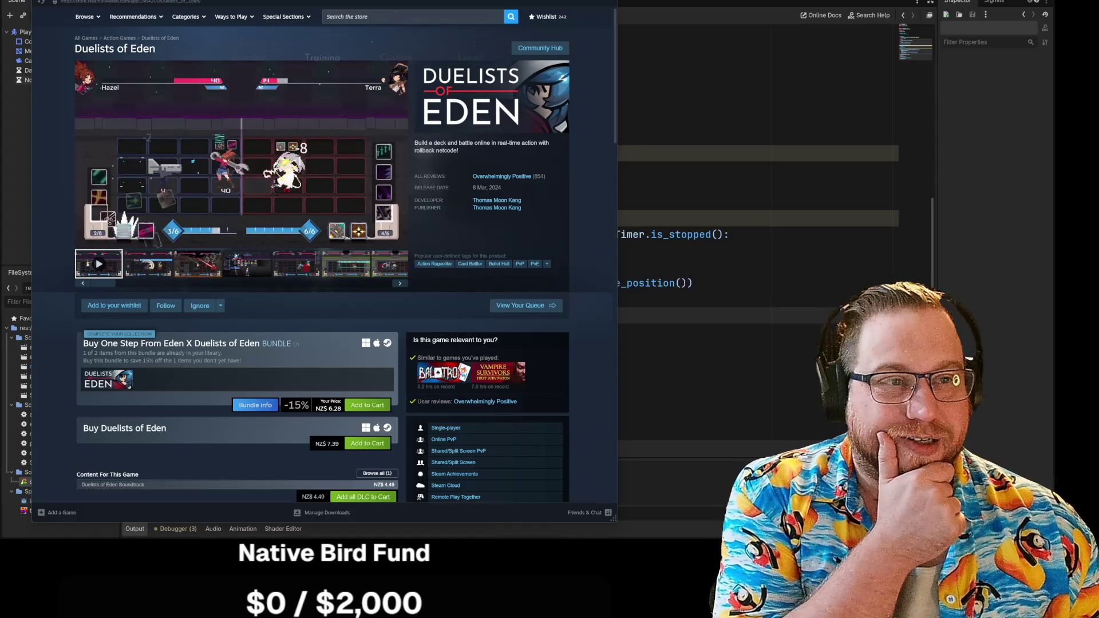
key("alt+Tab")
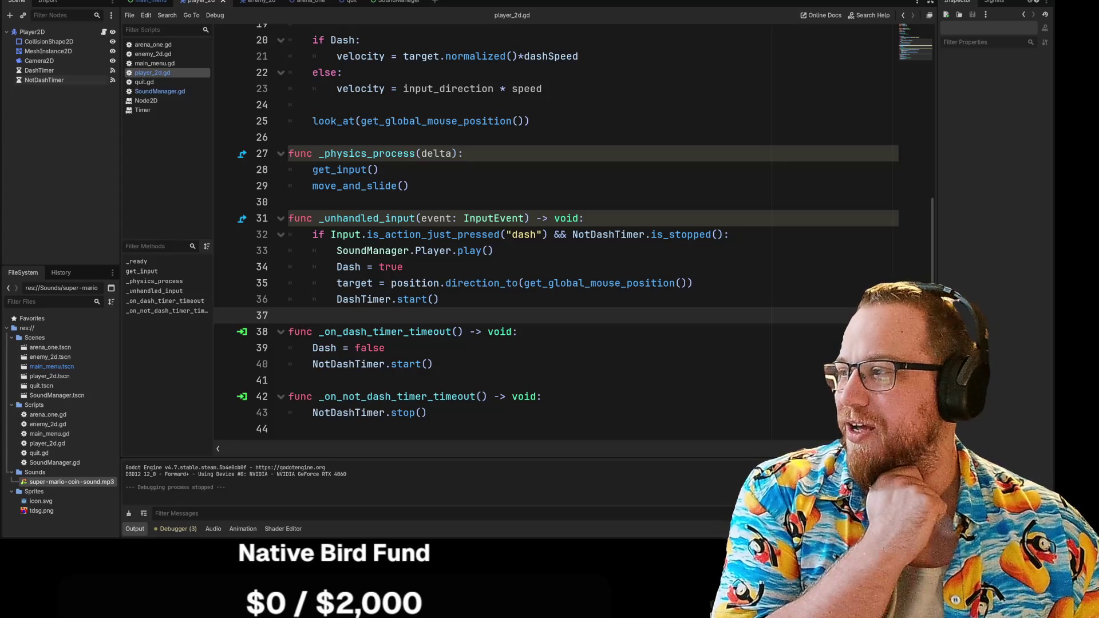
Move the cursor to empty line 41 and run the project with F5 to test the dash
key("Down")
key("Down")
key("Down")
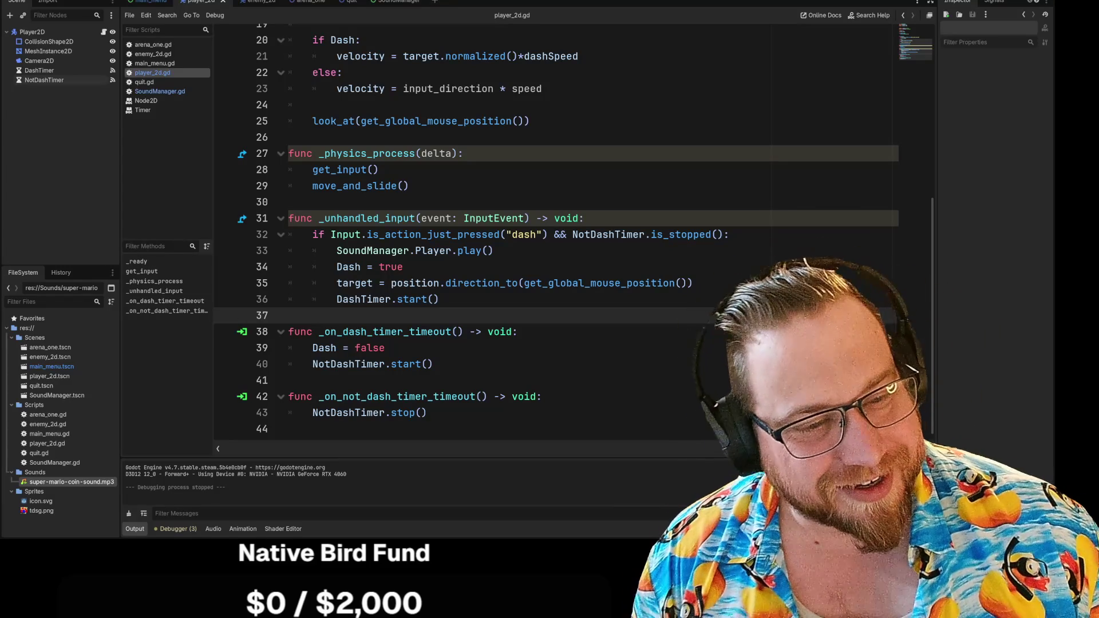
key("Down")
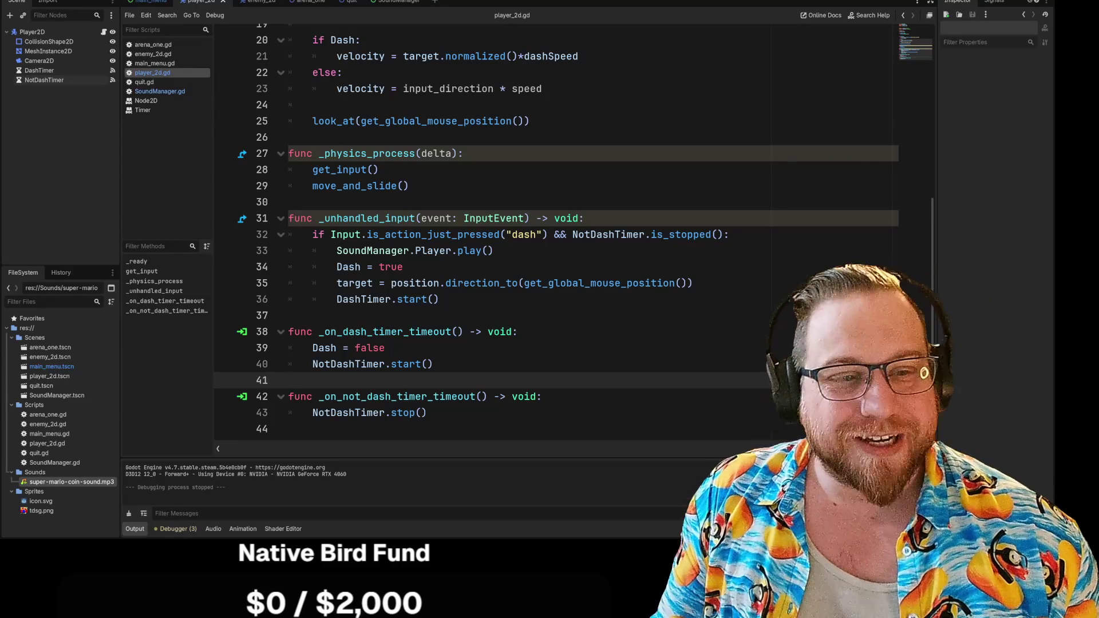
key("F5")
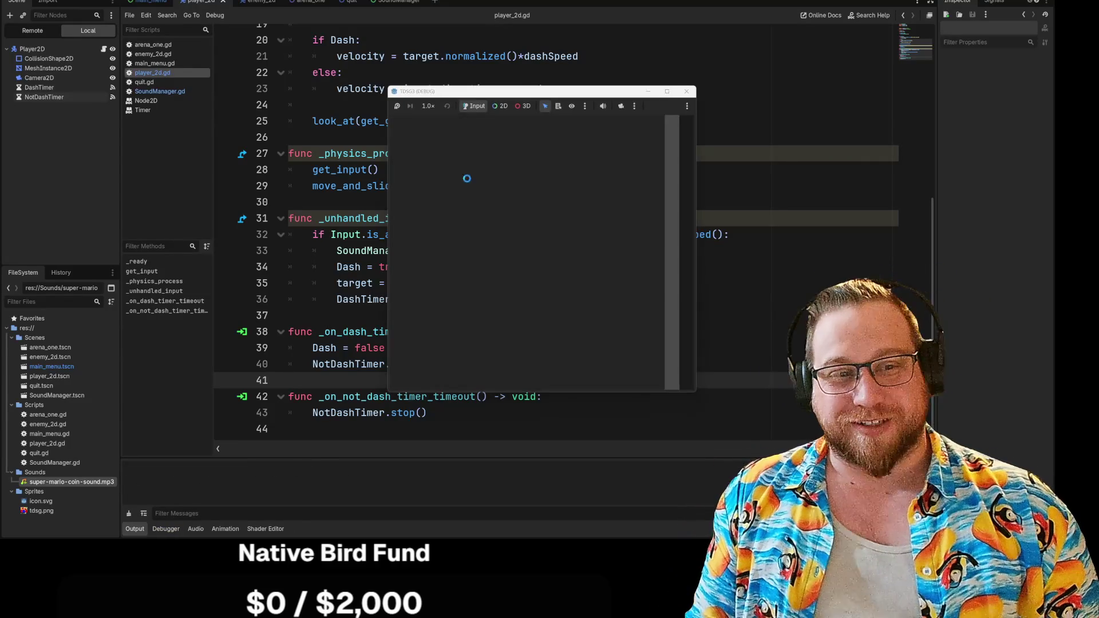
Move the game window to the upper left and enlarge it to show the main menu
mouse_move(548, 93)
left_mouse_down()
mouse_move(280, 62)
mouse_move(269, 30)
left_mouse_up()
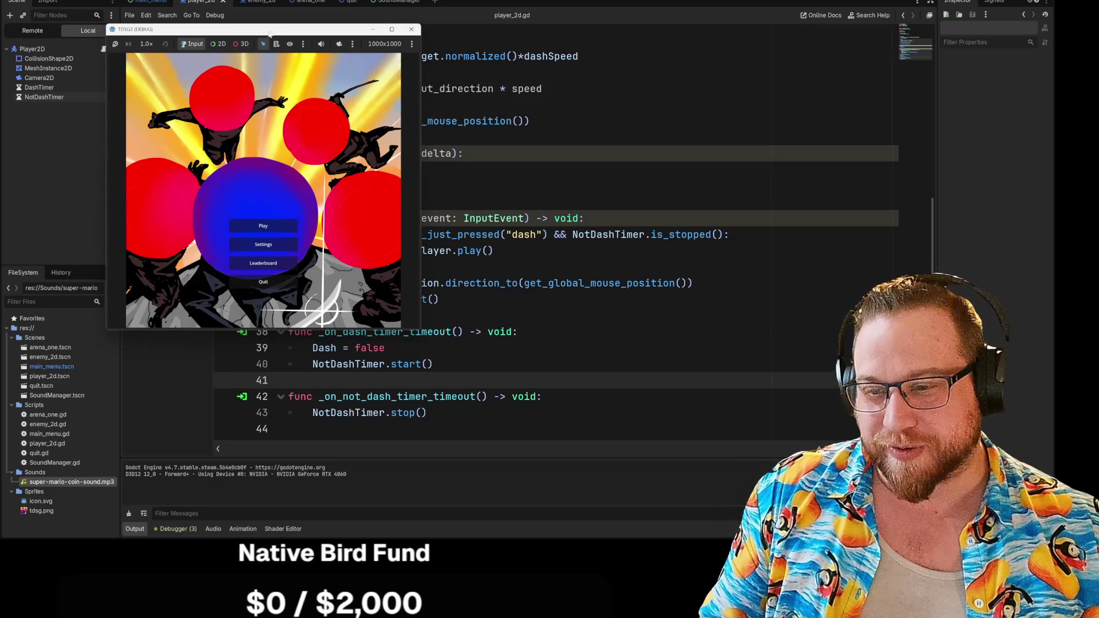
left_click_drag(422, 332, 539, 439)
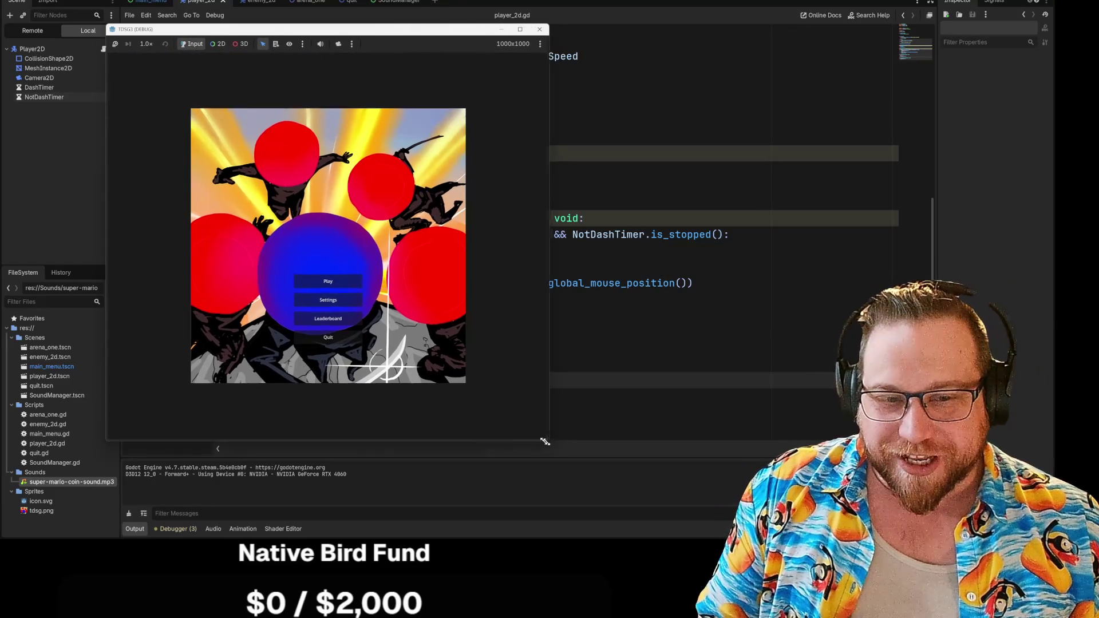
Start the game with Play and dash the player around the arena with W, A, S, D
left_click(327, 280)
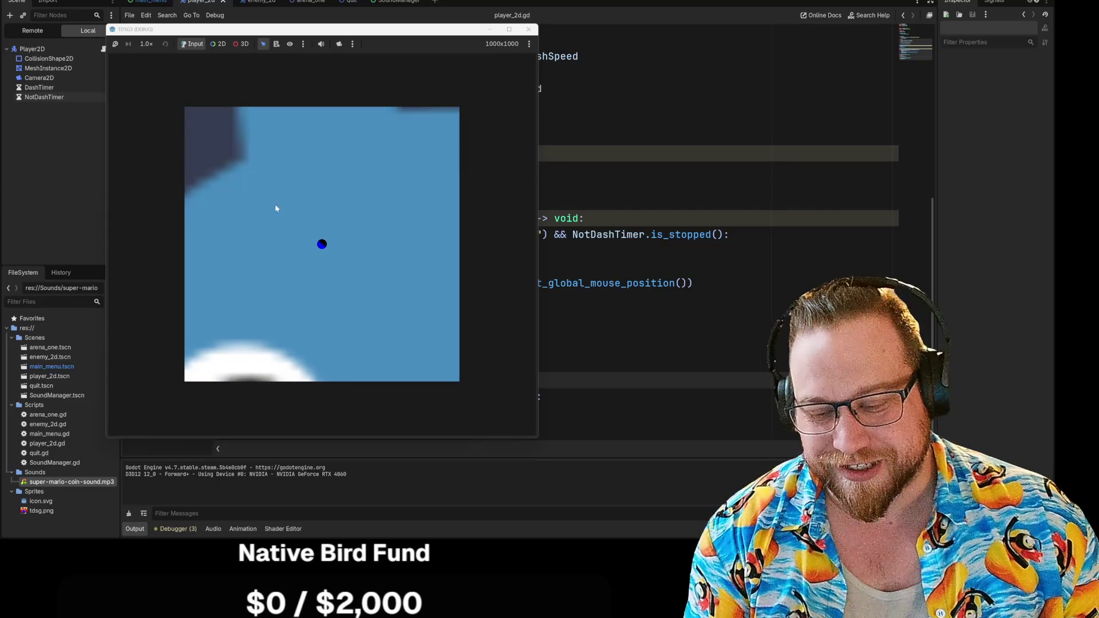
key("s")
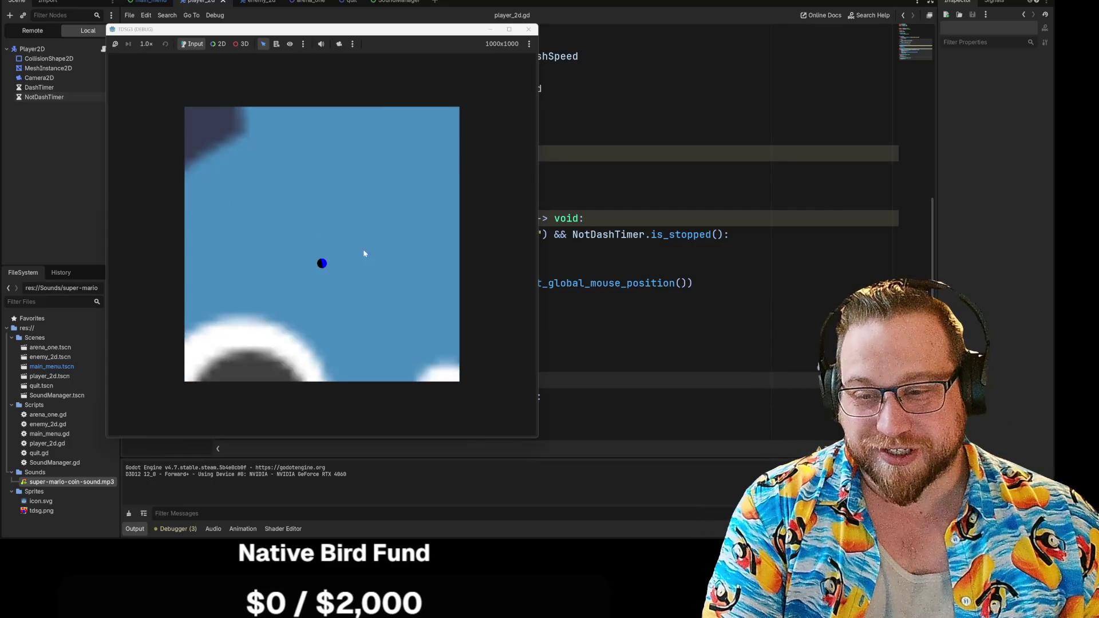
key("d")
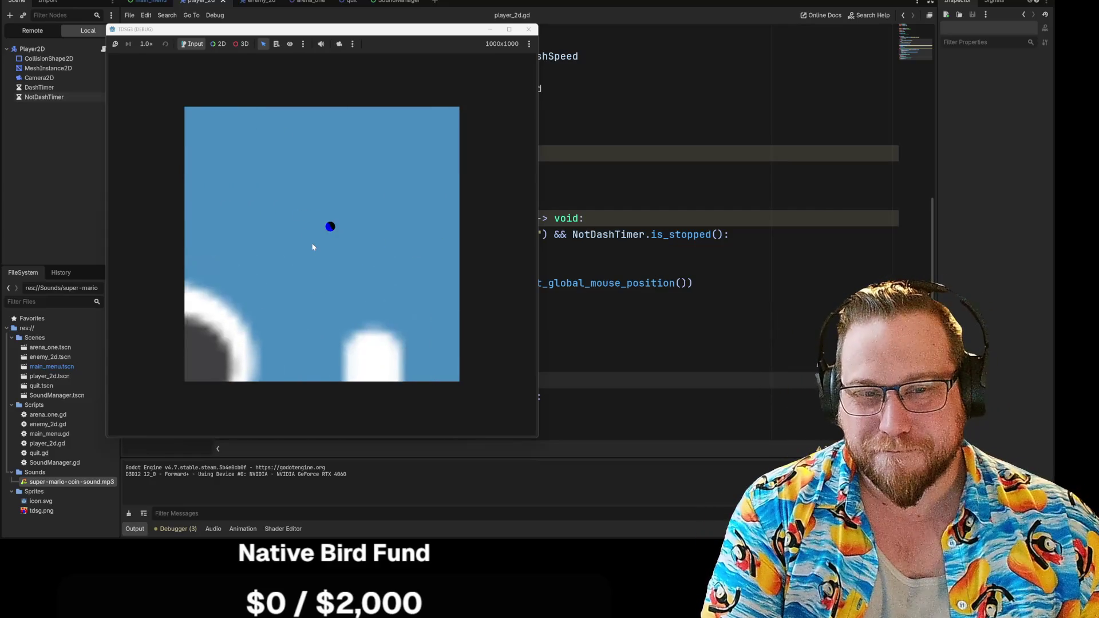
key("w")
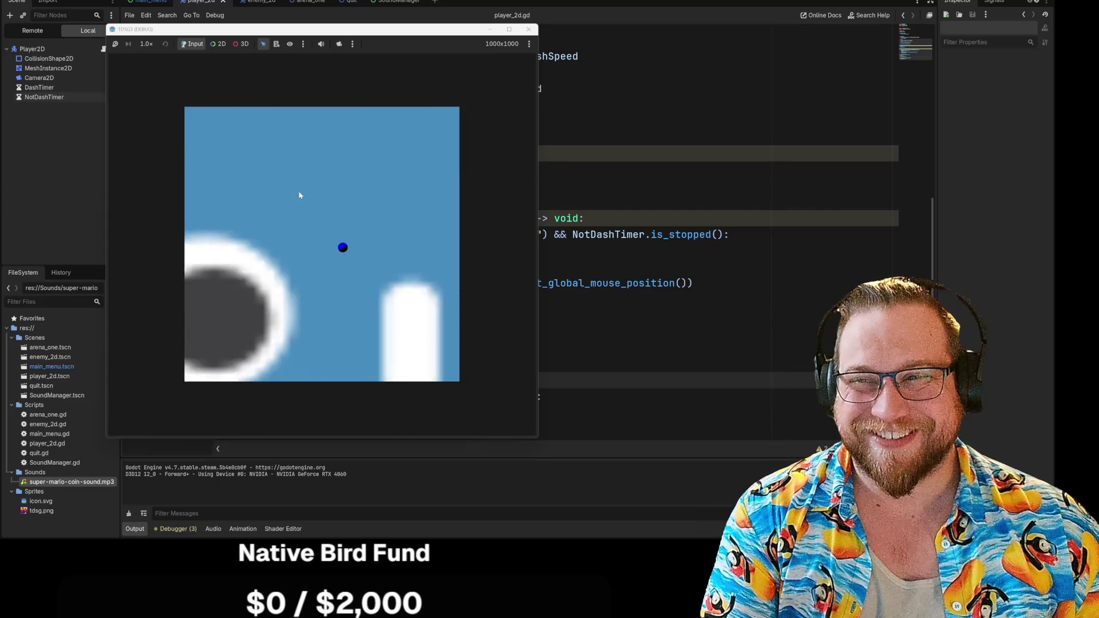
key("a")
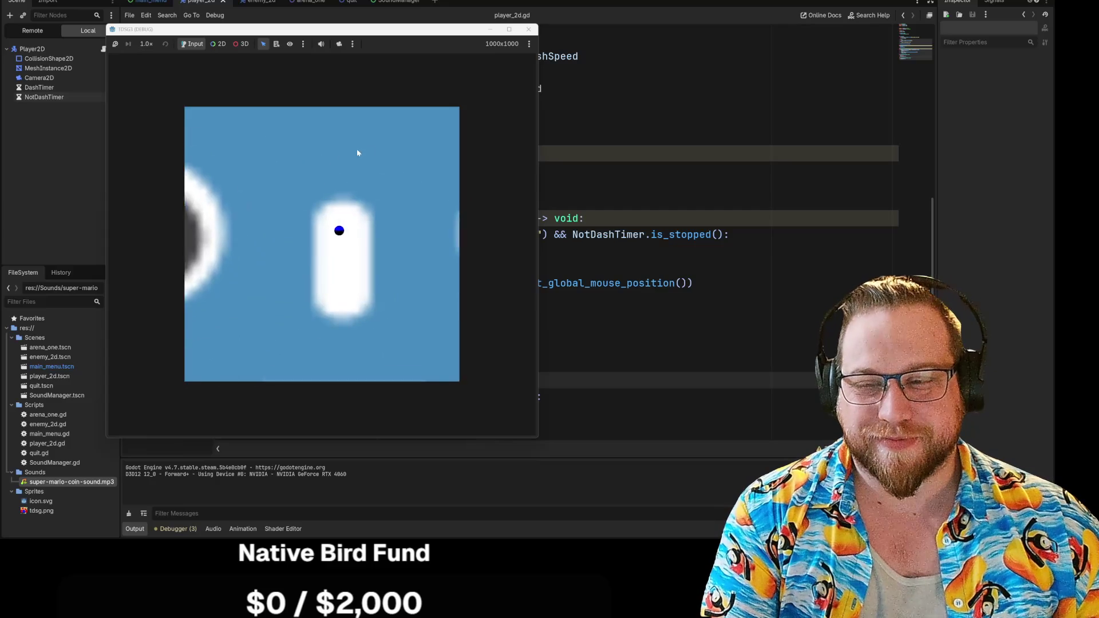
key("d")
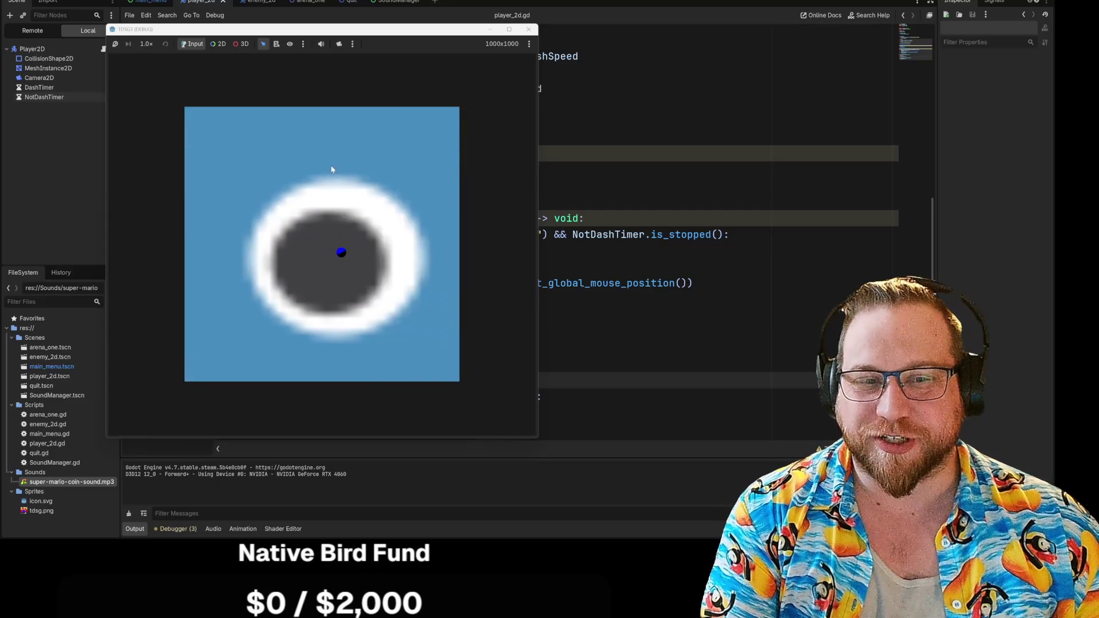
key("a")
key("s")
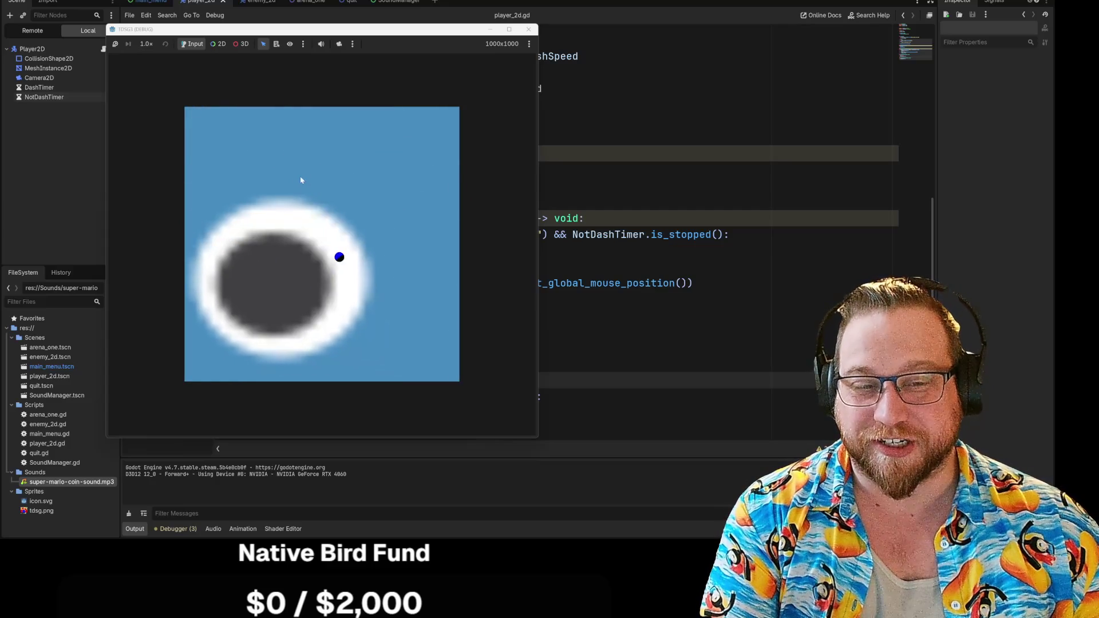
key("w")
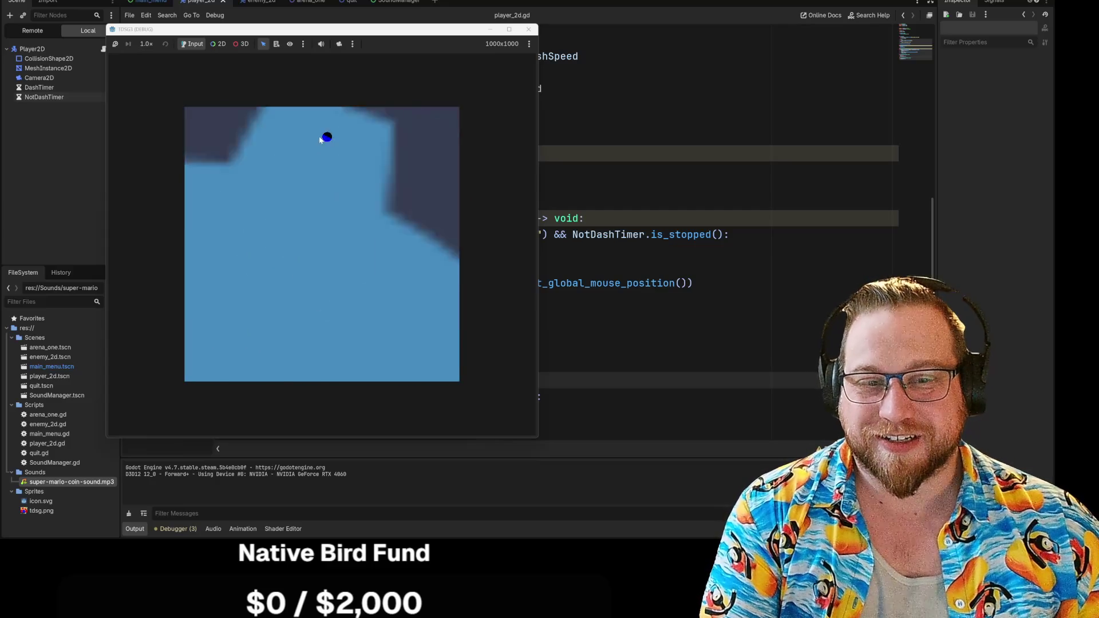
key("s")
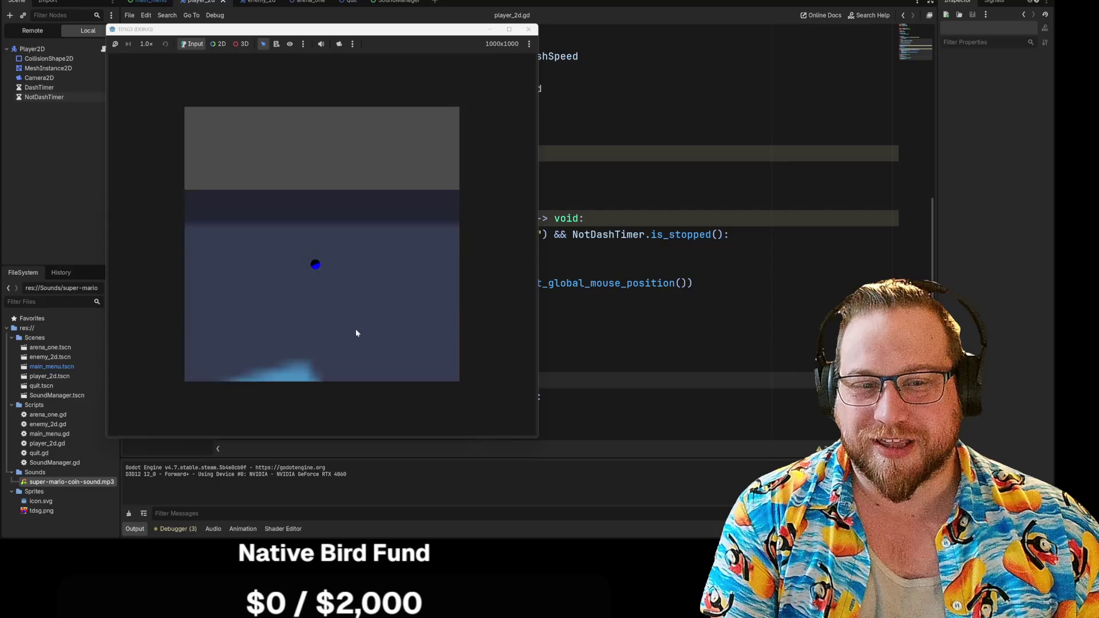
key("s")
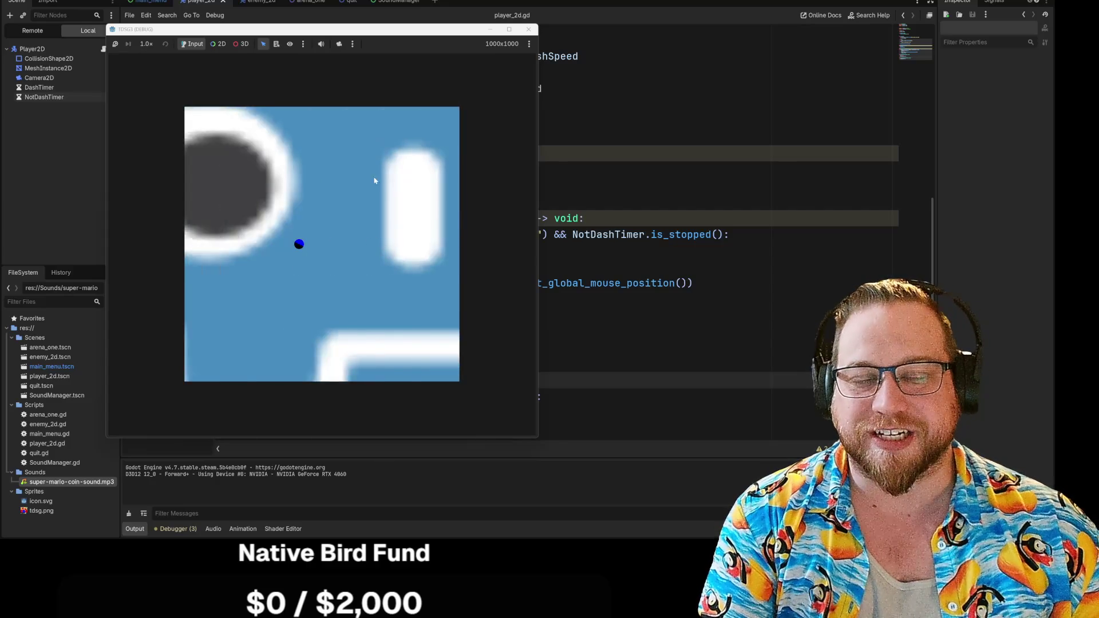
Stop the running game and change line 32's check to NotDashTimer.is_playing()
left_click(528, 30)
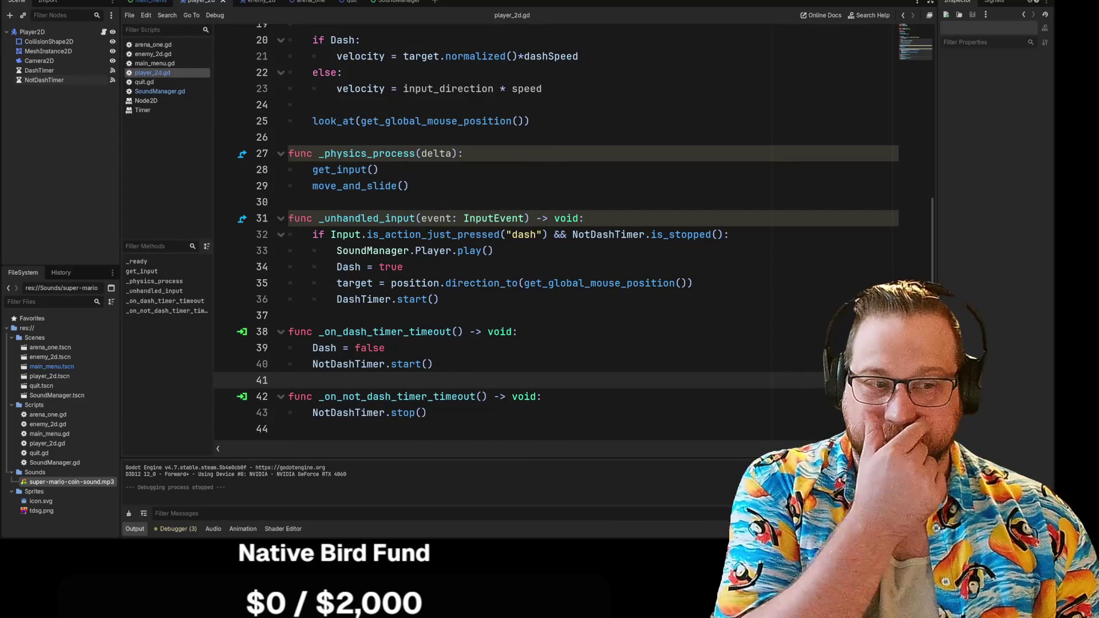
left_click_drag(573, 234, 726, 234)
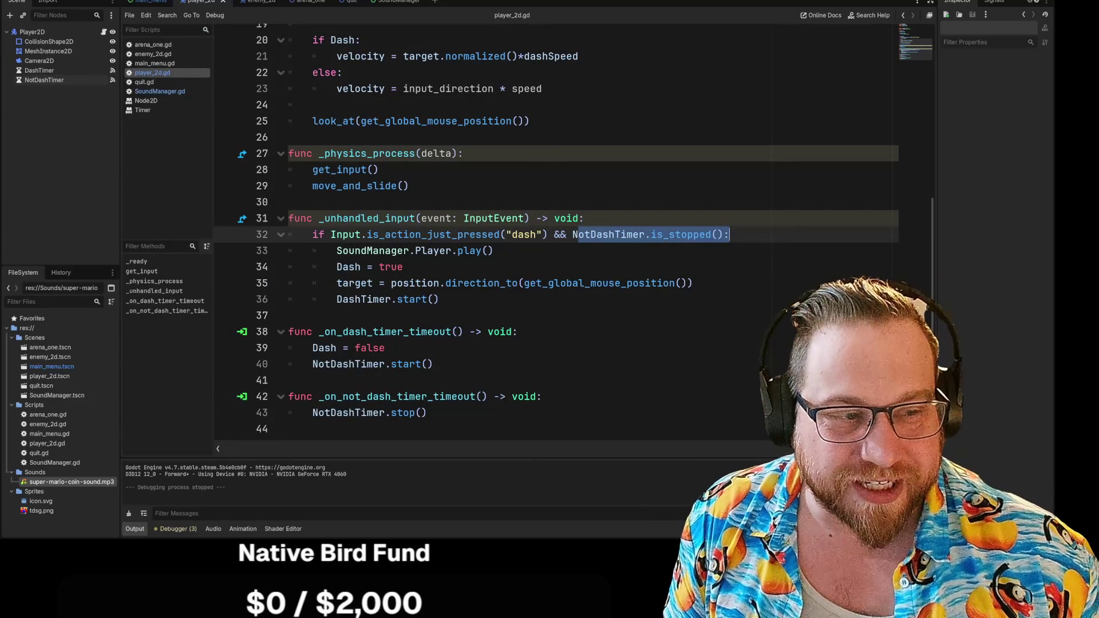
left_click(725, 235)
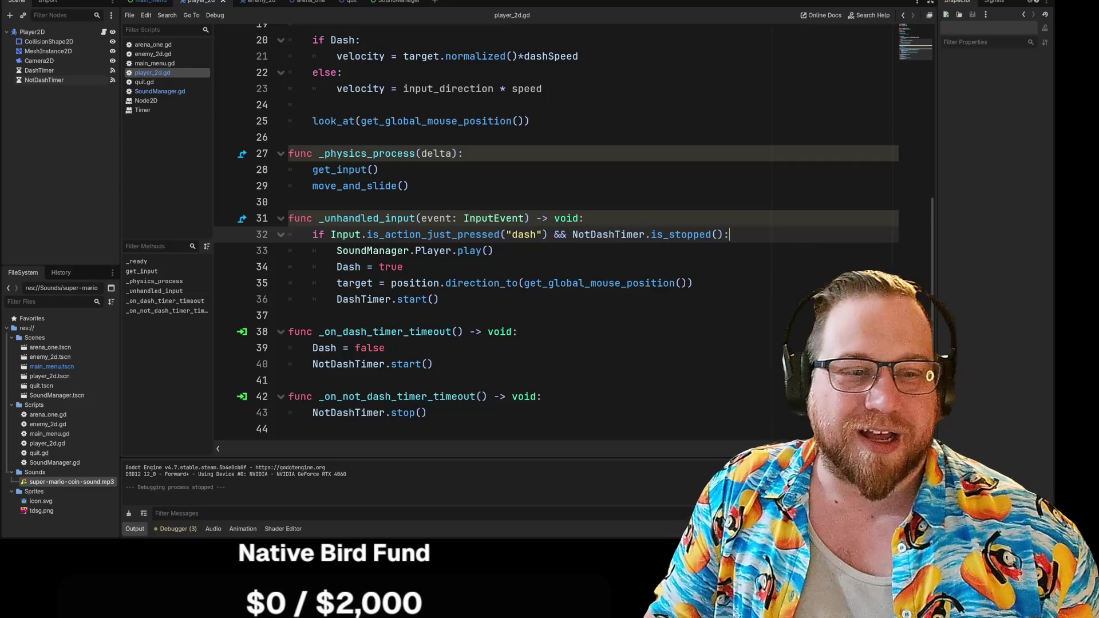
left_click_drag(668, 234, 711, 235)
key("BackSpace")
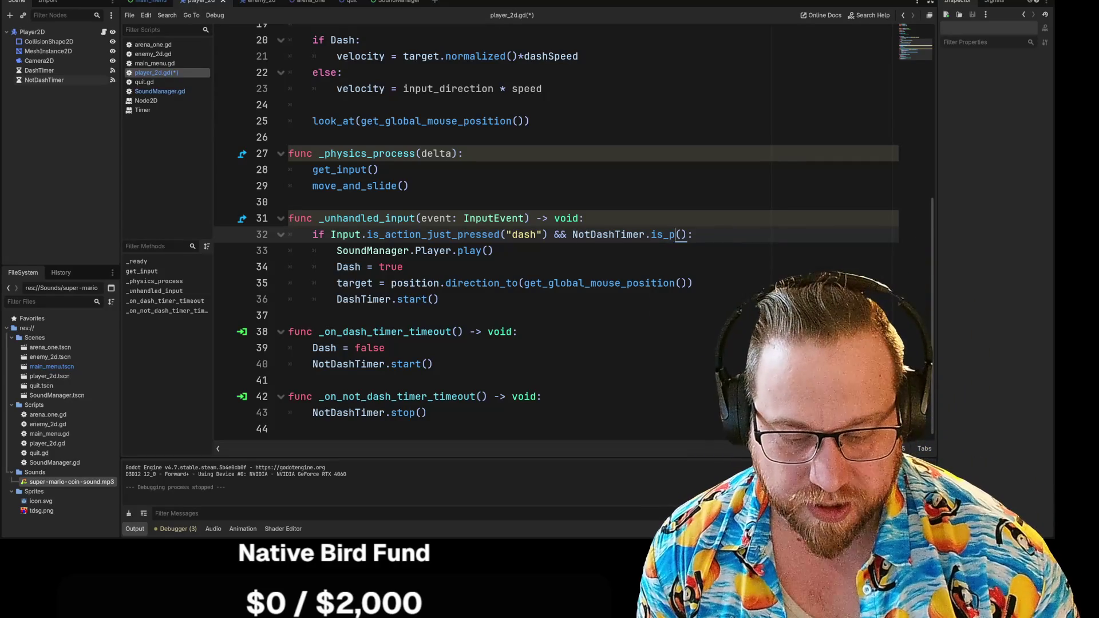
type("play")
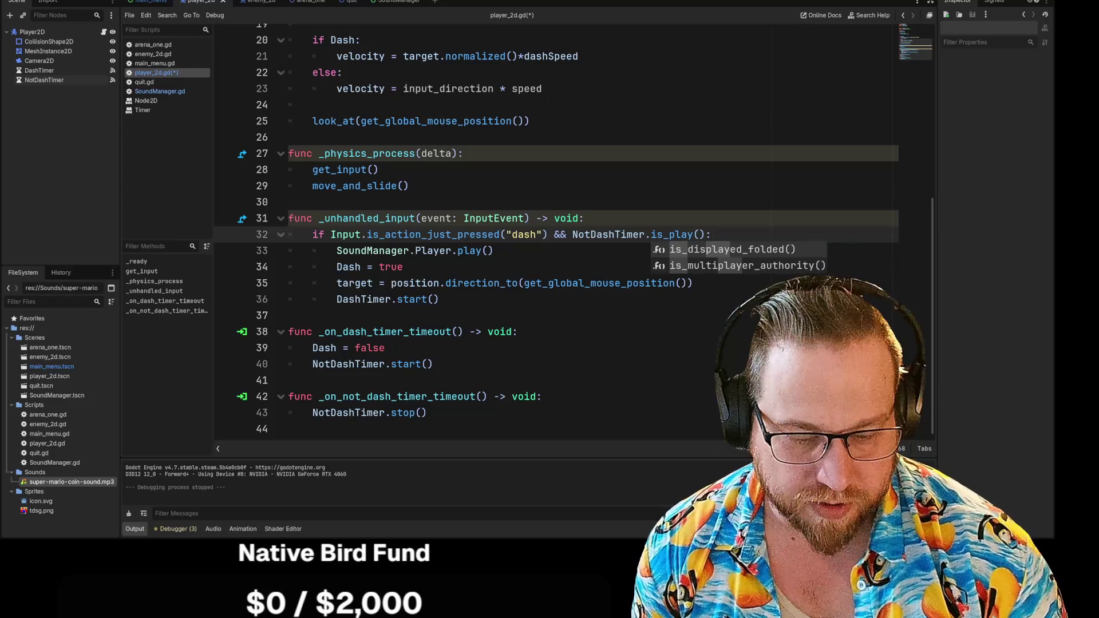
type("ing")
key("Up")
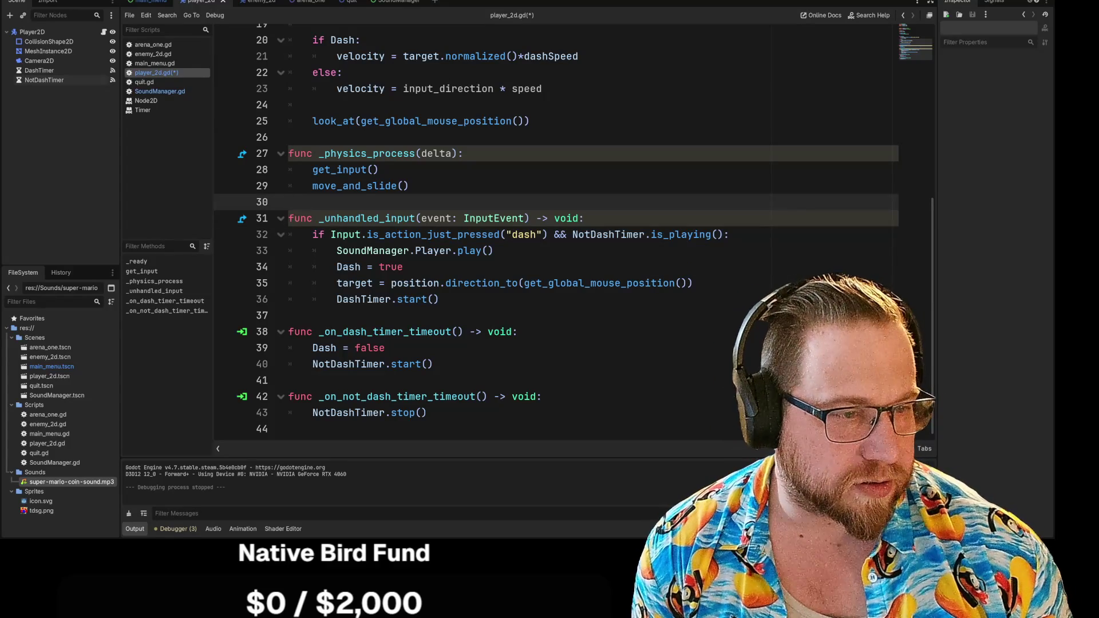
key("Down")
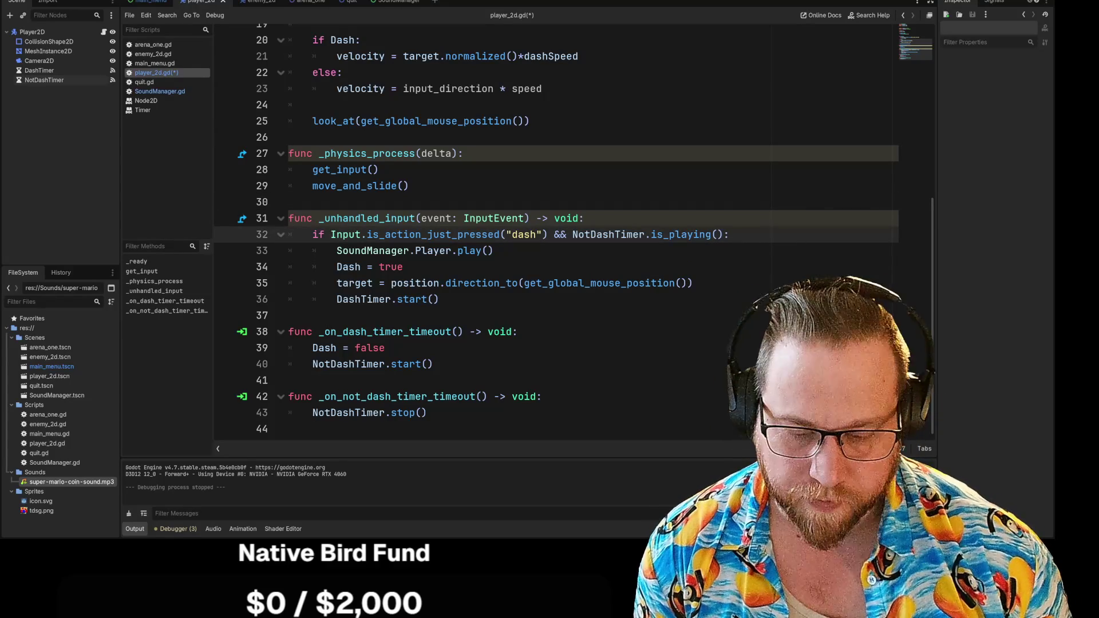
Change the line 32 check back to is_stopped() and save player_2d.gd
double_click(690, 234)
type("stopped")
left_click(292, 201)
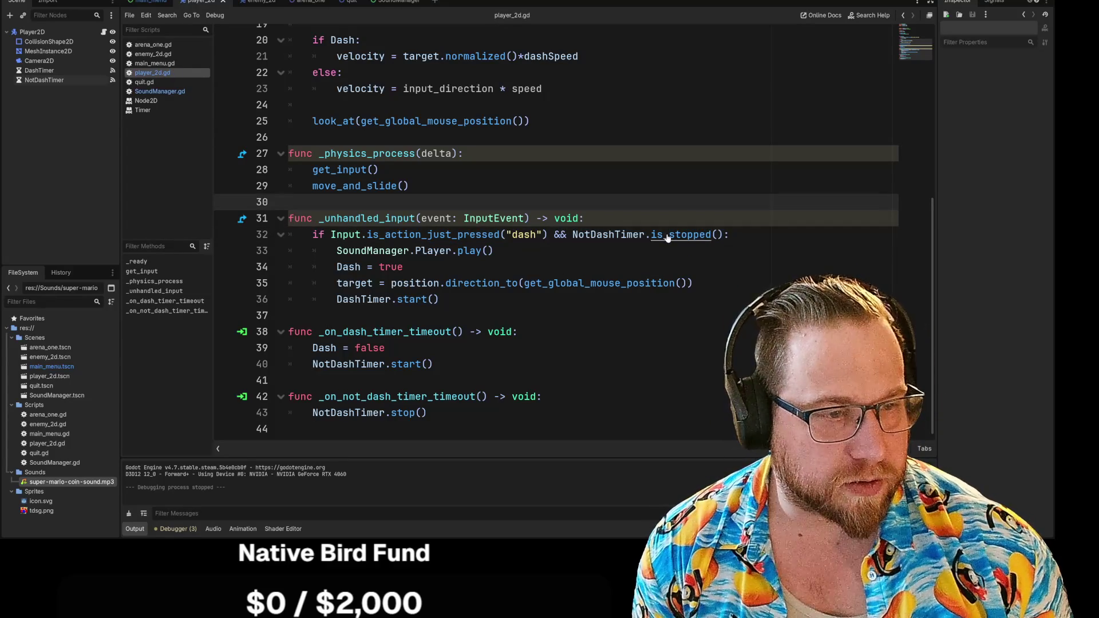
key("ctrl+s")
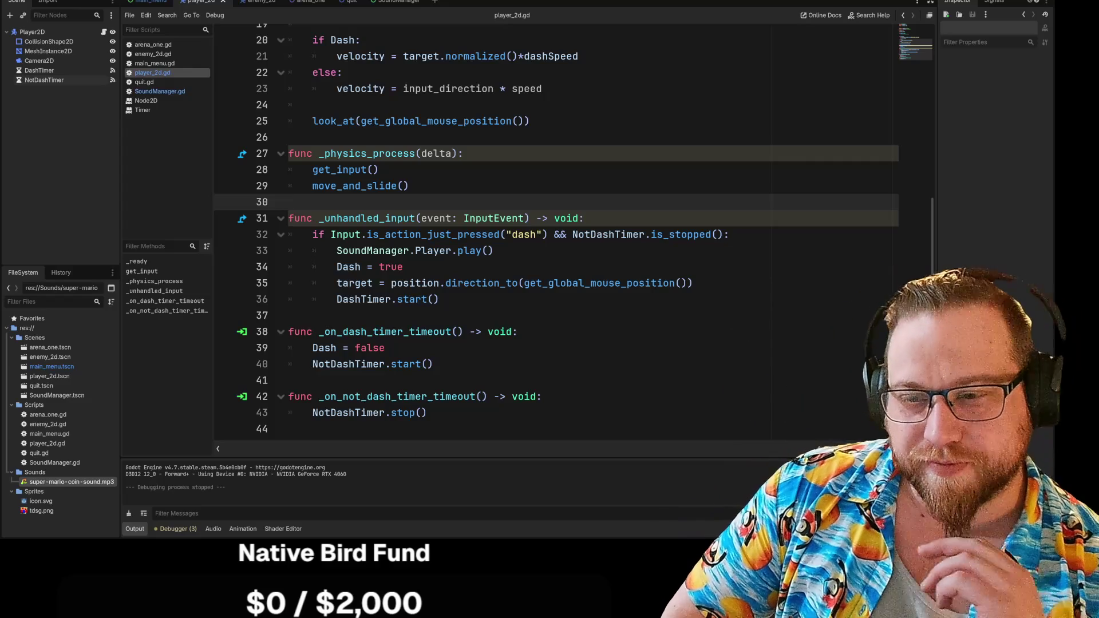
scroll(555, 229, "up", 6)
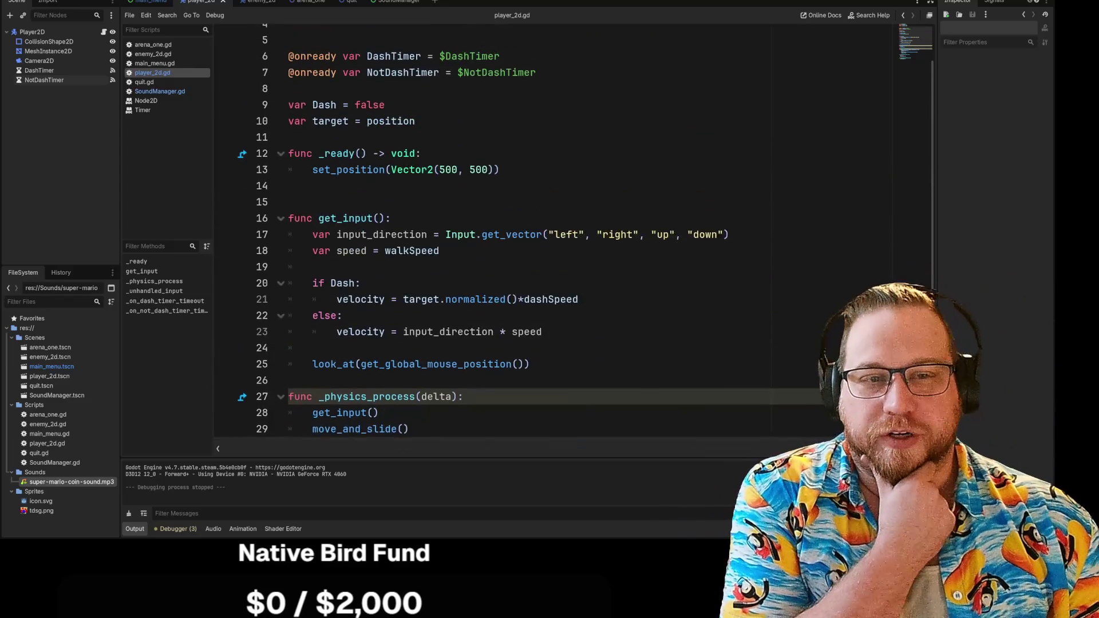
key("Down")
key("Down")
key("Down")
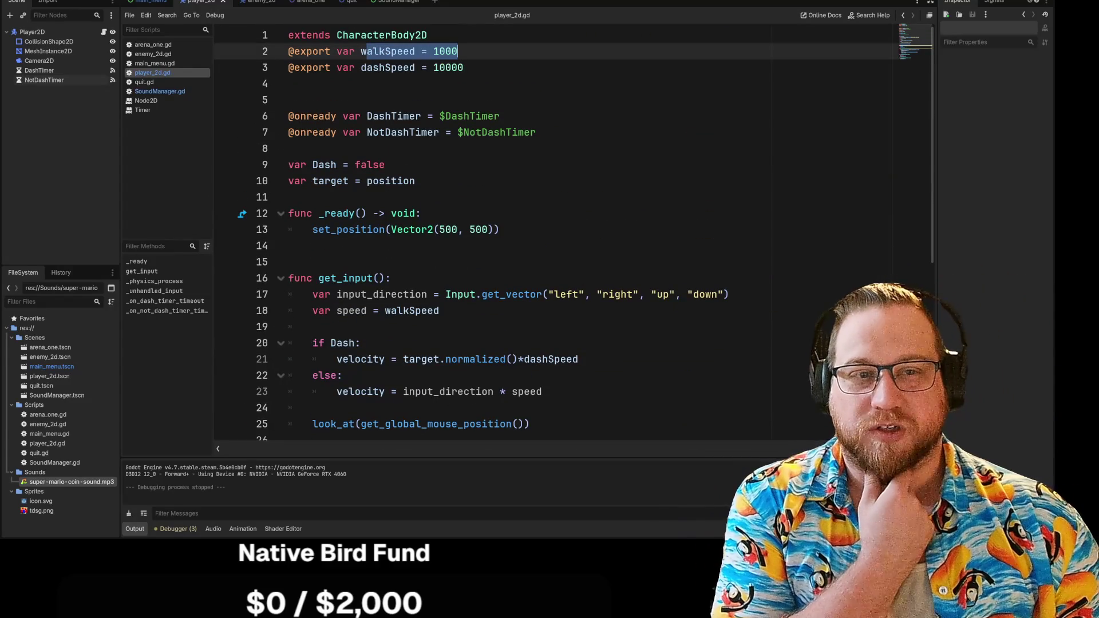
scroll(555, 229, "down", 2)
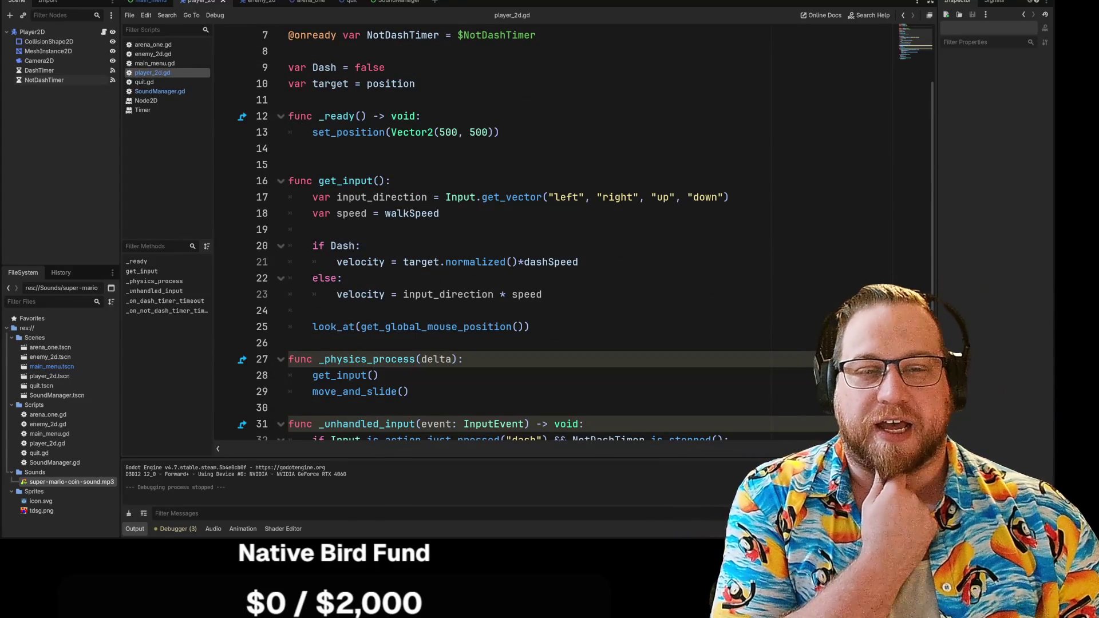
left_click_drag(313, 68, 385, 67)
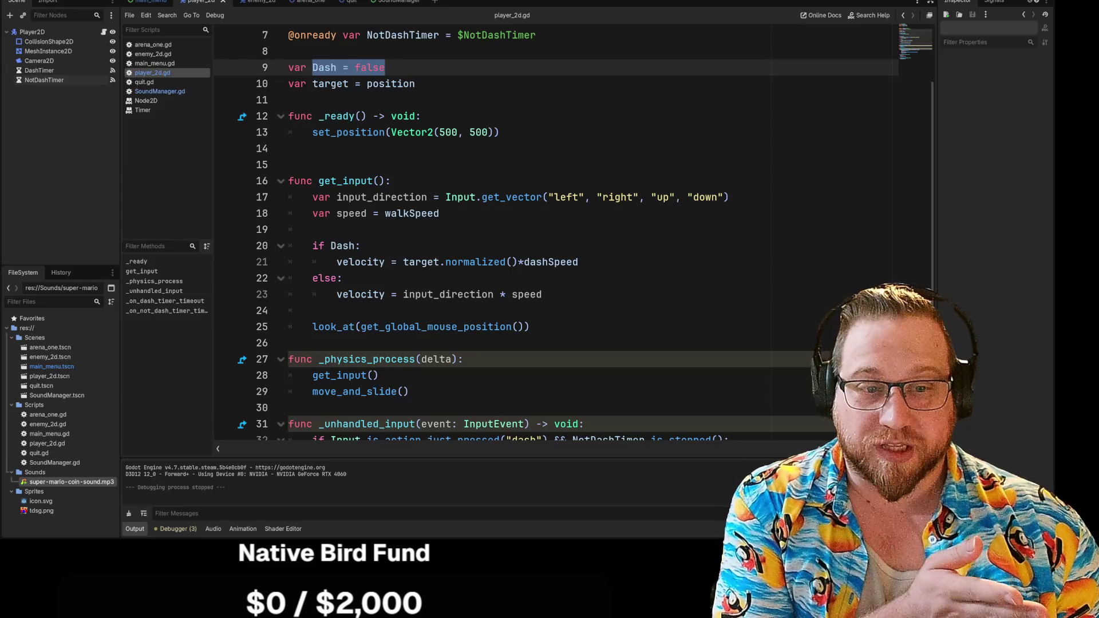
left_click_drag(403, 262, 579, 261)
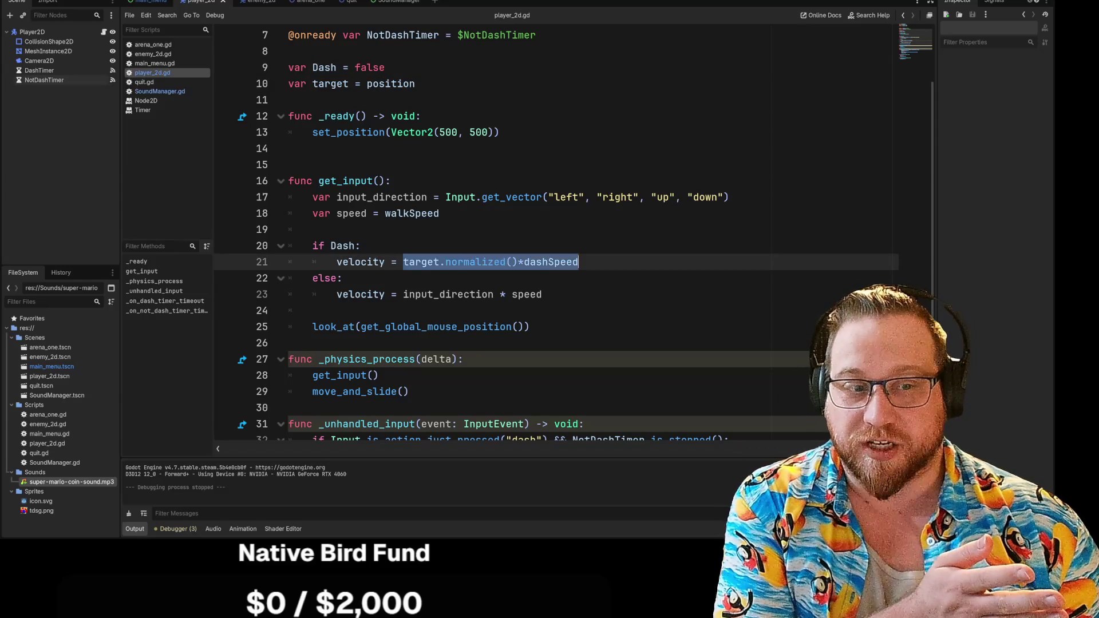
left_click_drag(416, 294, 542, 294)
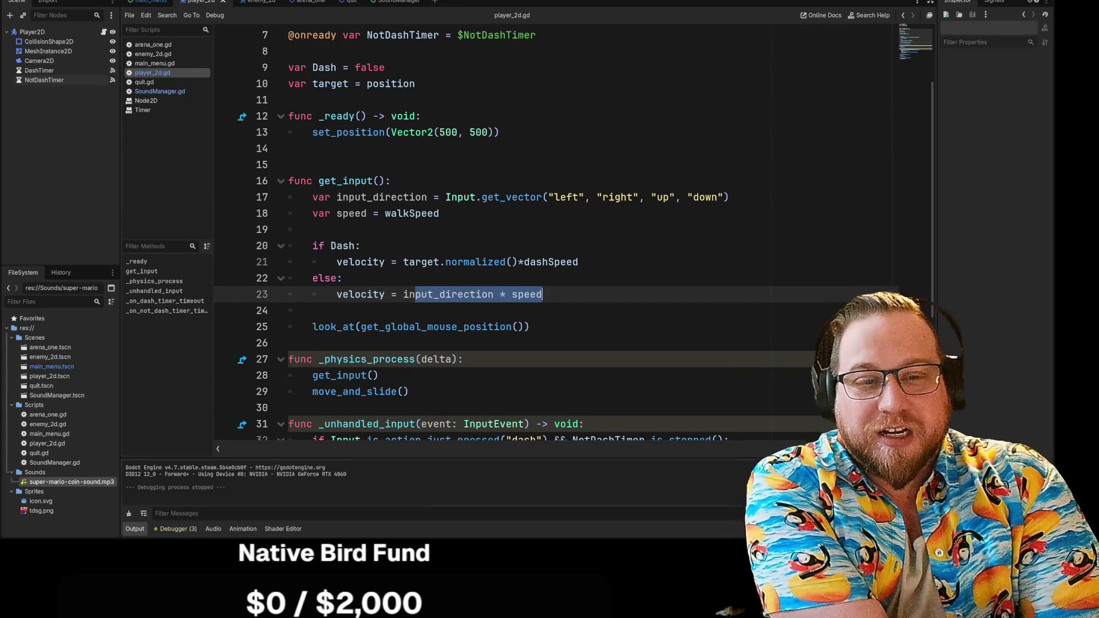
scroll(572, 235, "down", 3)
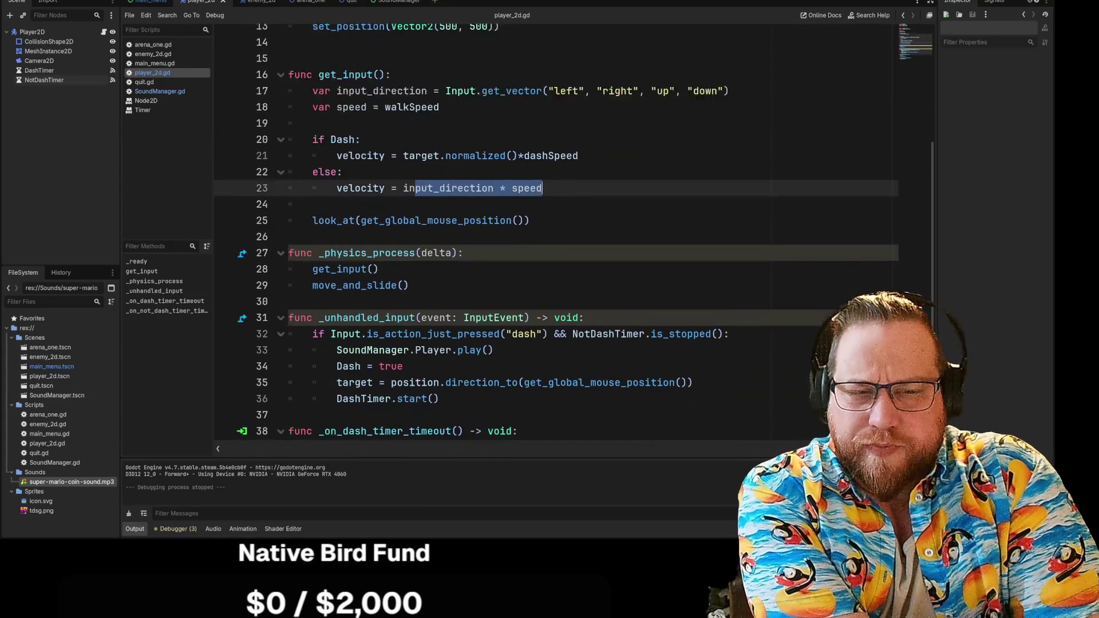
mouse_move(339, 182)
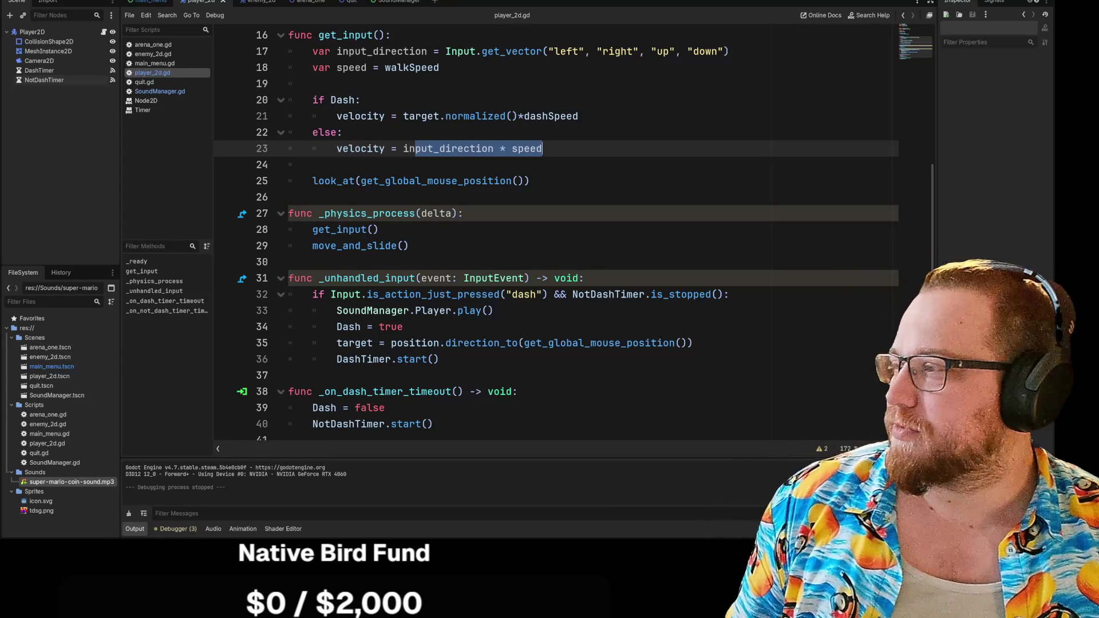
left_click(531, 181)
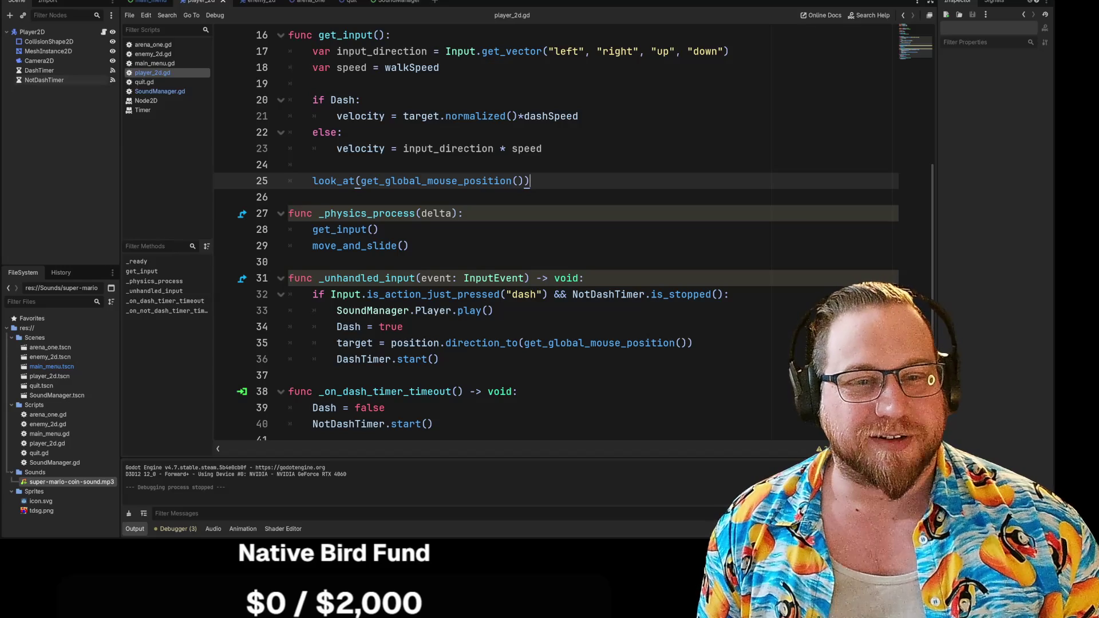
scroll(555, 229, "down", 2)
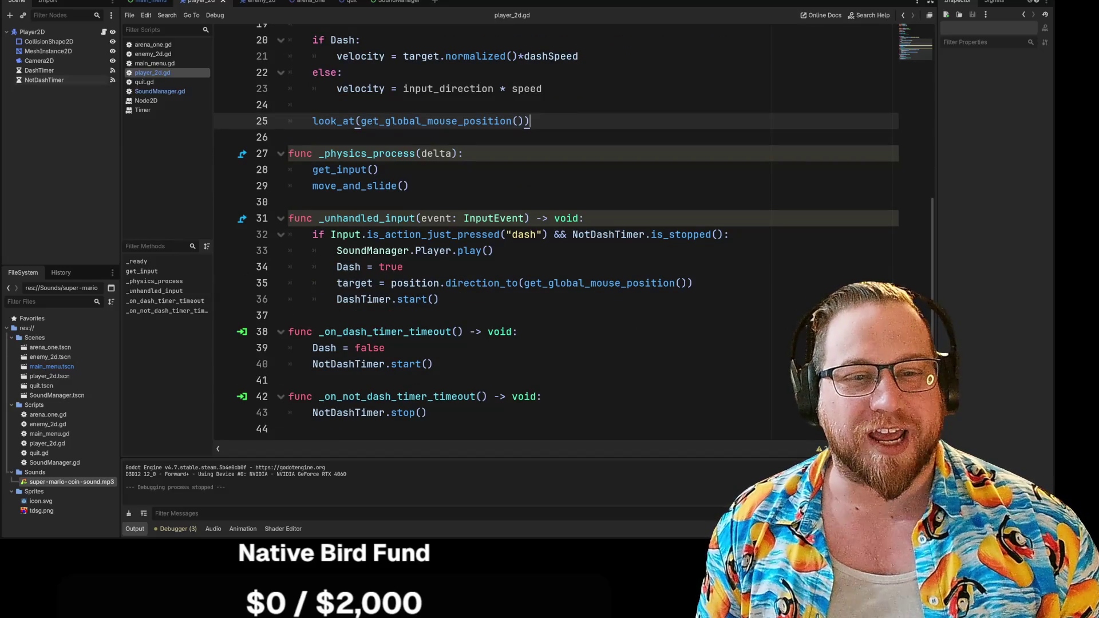
left_click(288, 202)
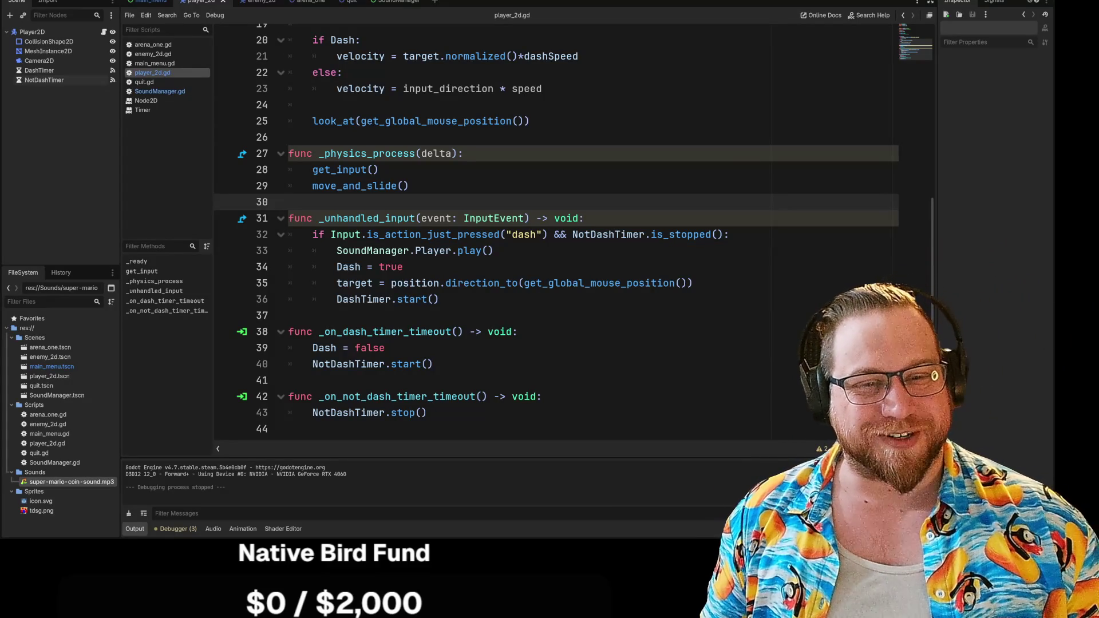
left_click(493, 251)
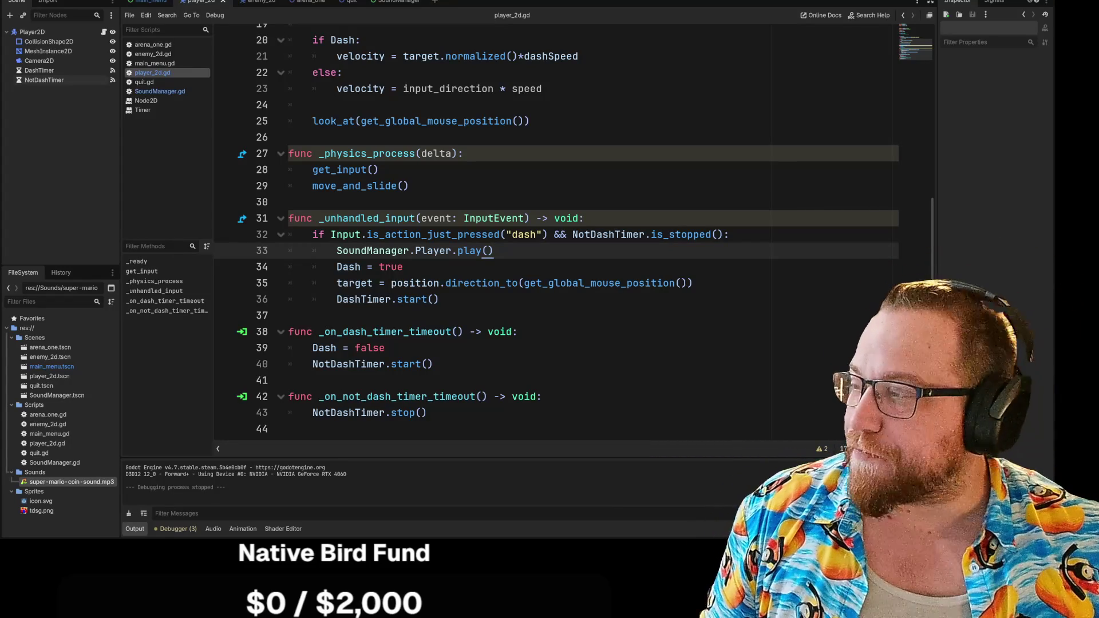
left_click(289, 315)
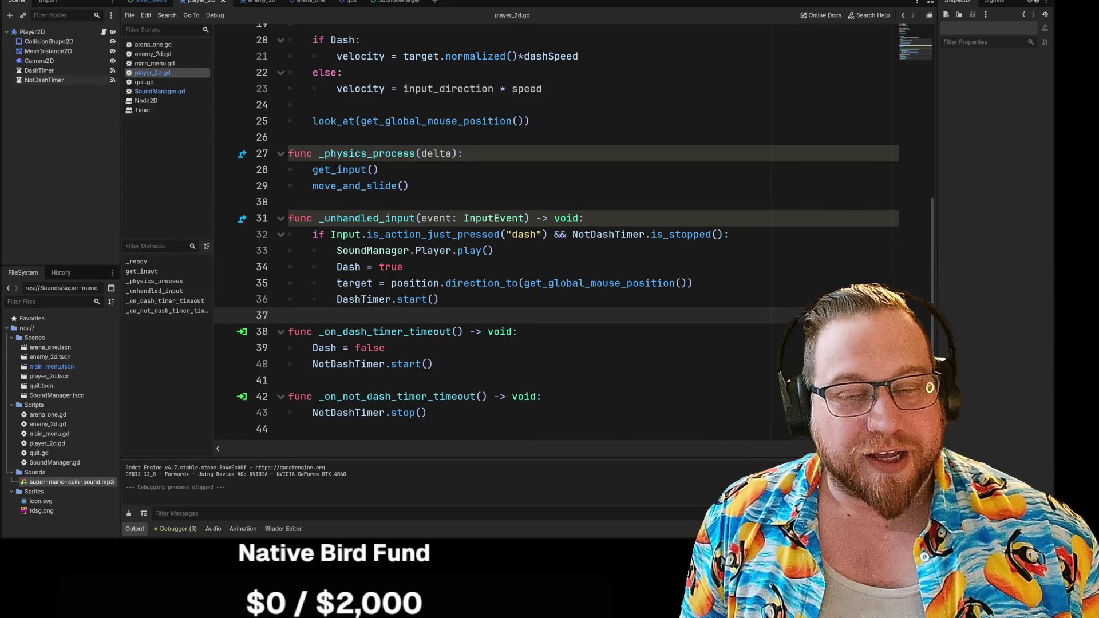
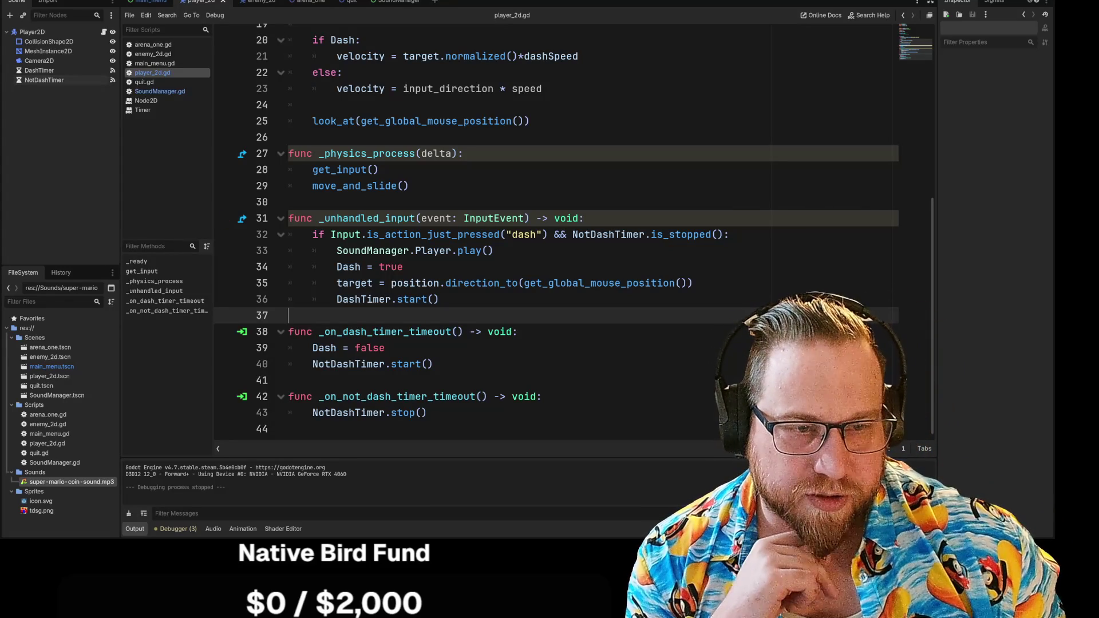
Rename the NotDashTimer timer node to DashCooldown in the Player2D scene tree
double_click(609, 234)
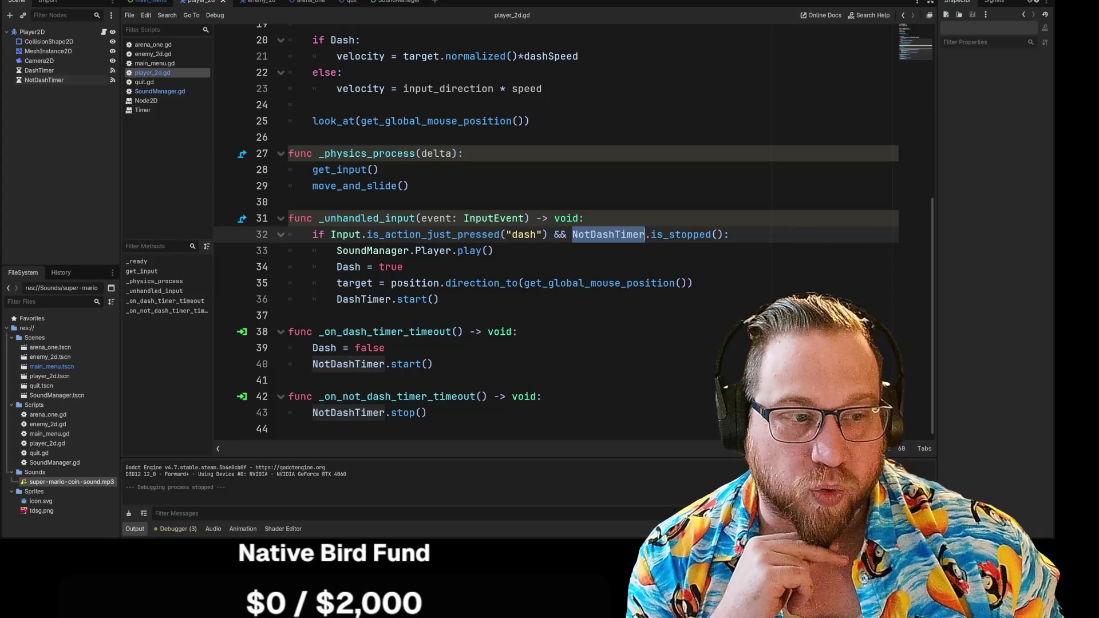
left_click(292, 380)
right_click(57, 80)
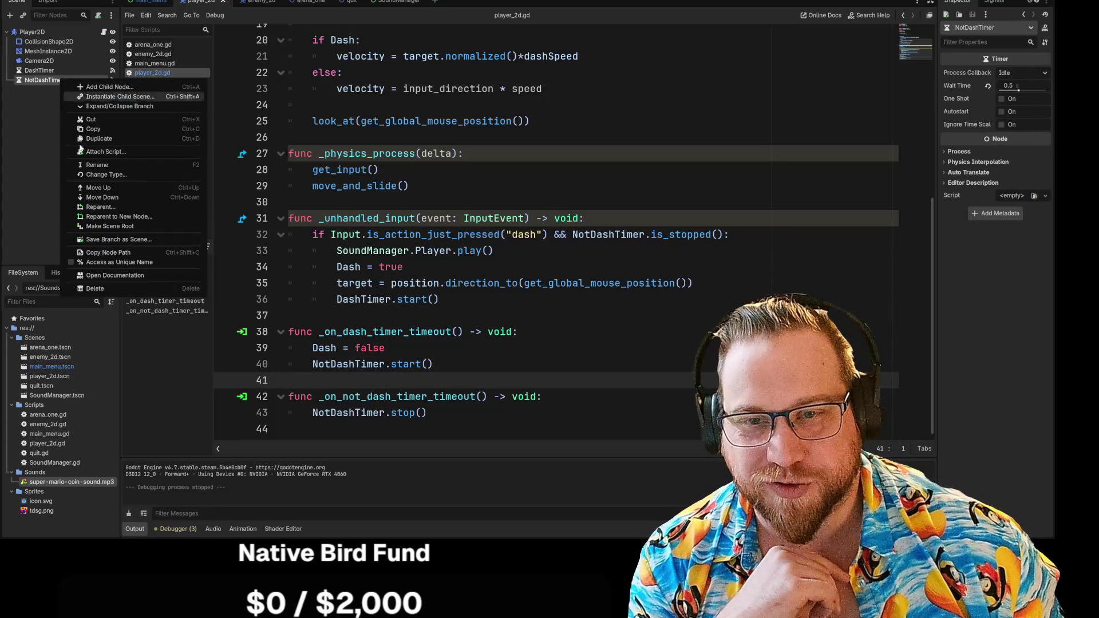
left_click(97, 165)
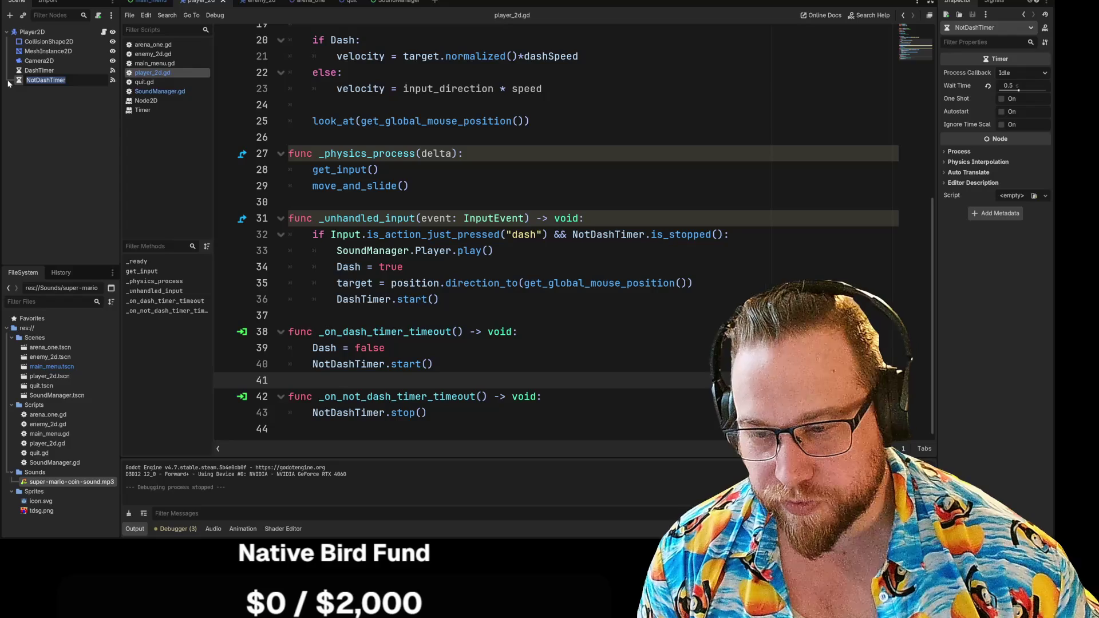
type("DashCooldow")
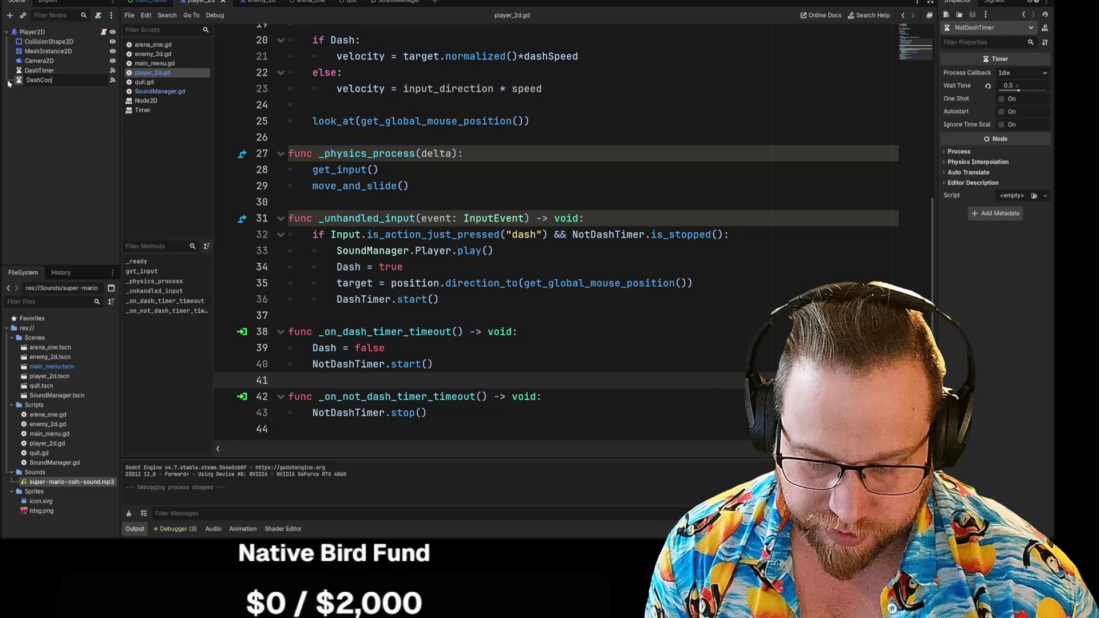
type("n")
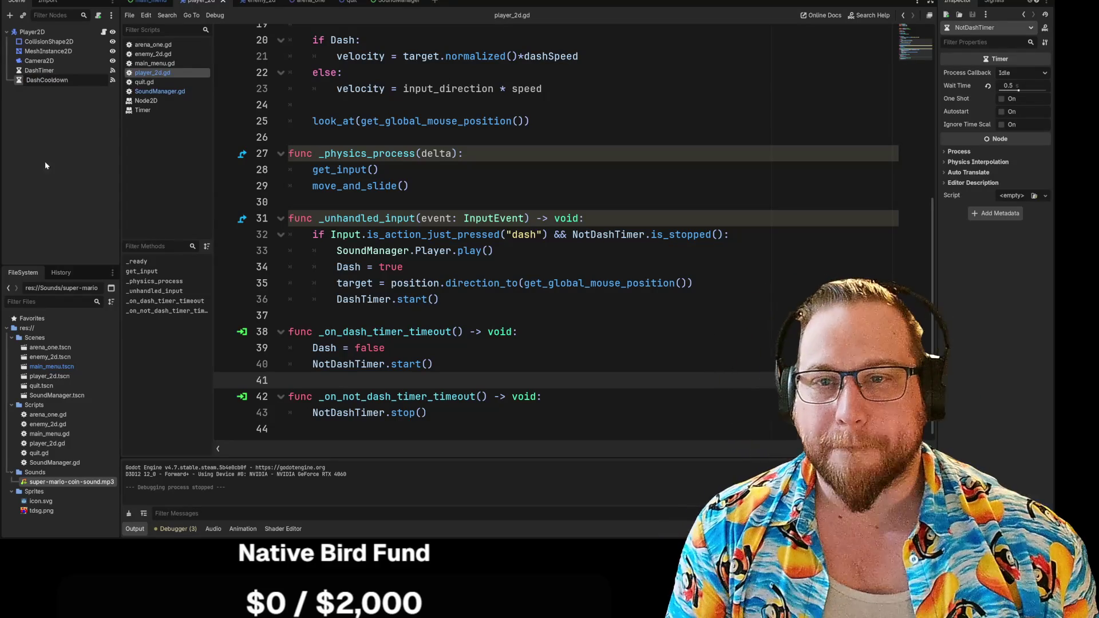
key("Return")
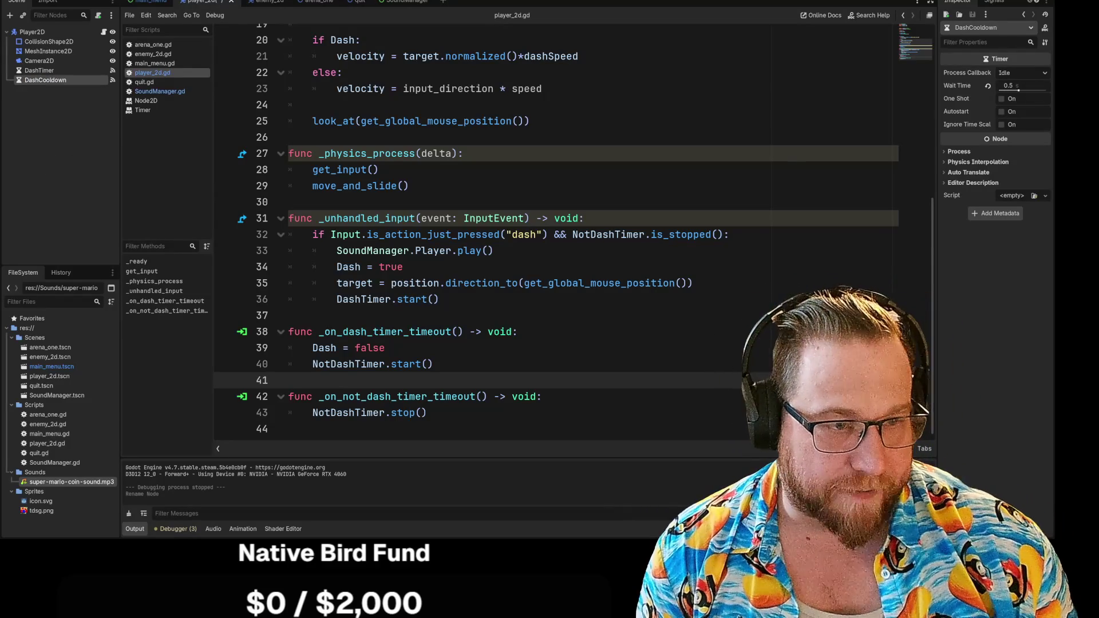
Change line 32's dash check from NotDashTimer.is_stopped() to DashCooldown.is_stopped()
double_click(608, 234)
type("Dash")
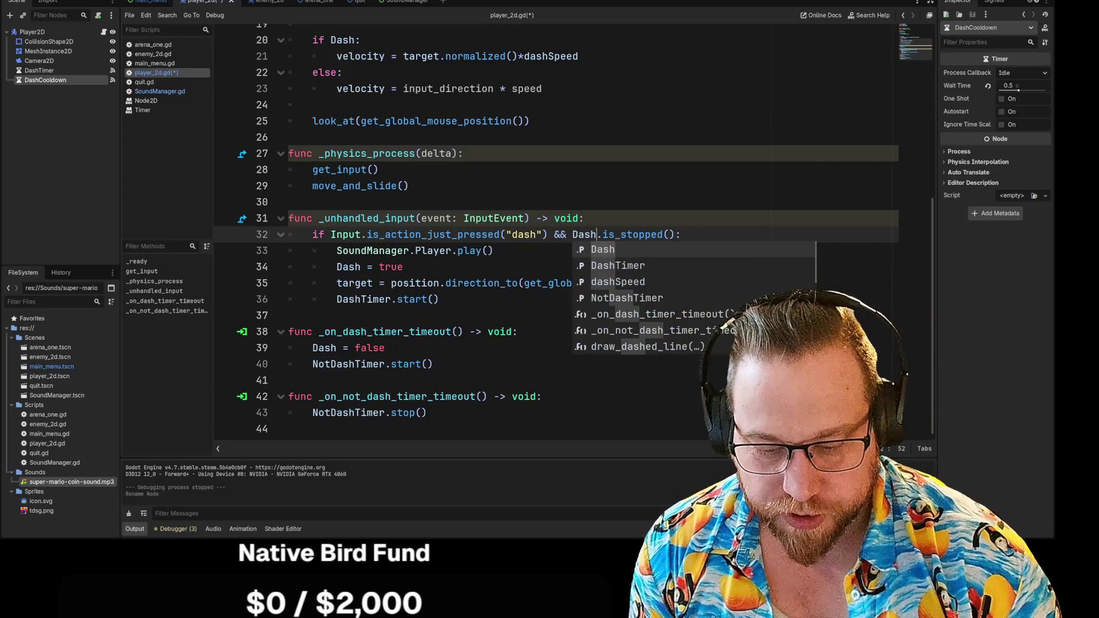
type("C")
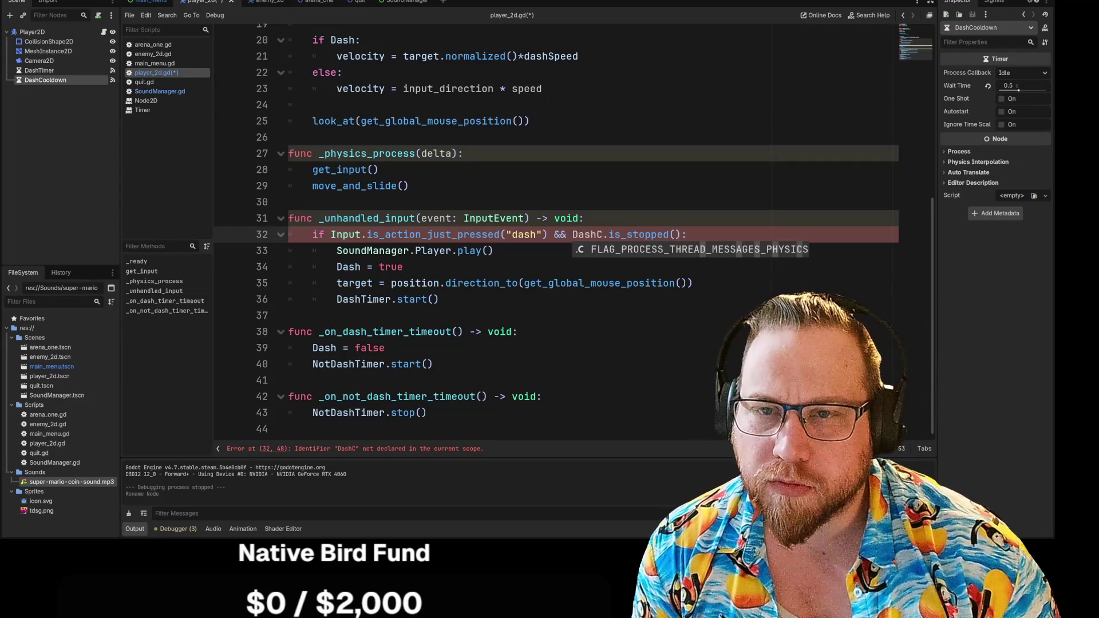
type("ooldown")
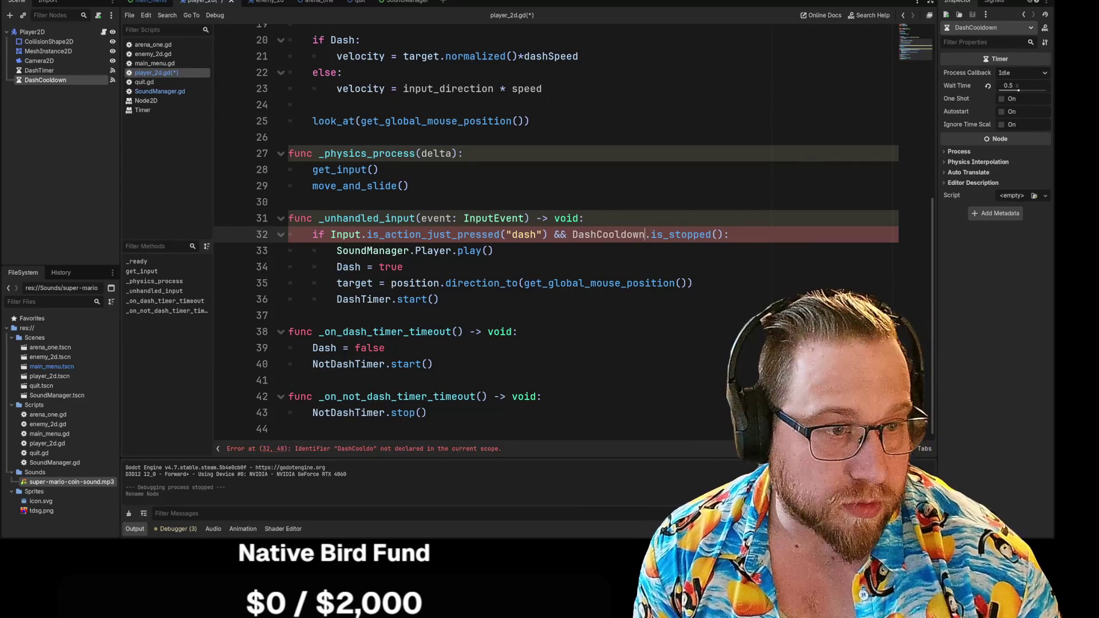
left_click(692, 283)
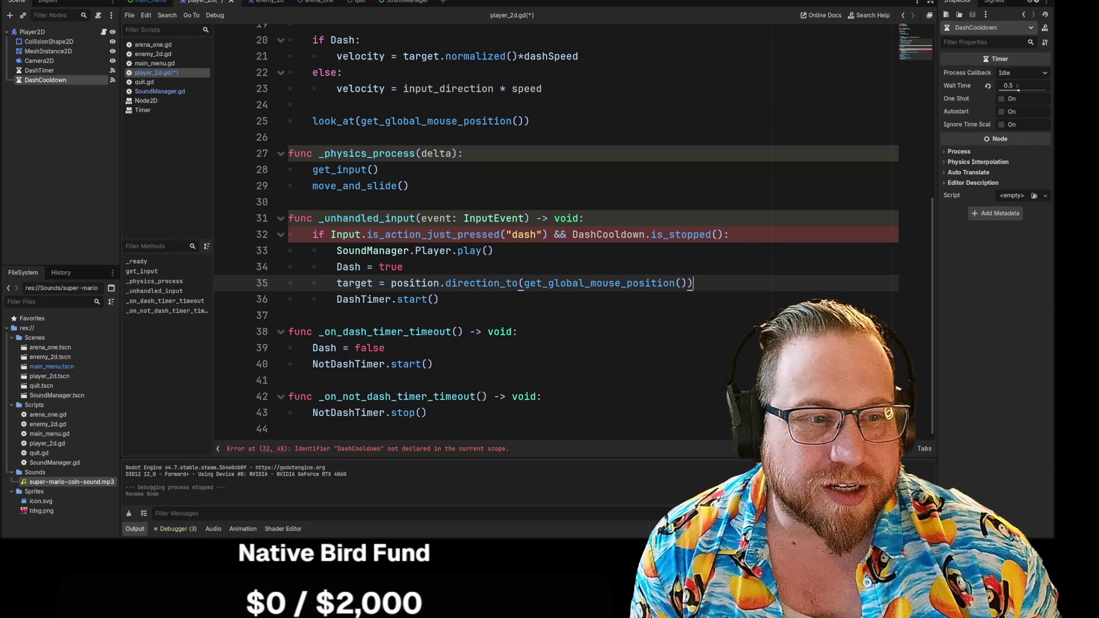
scroll(515, 229, "up", 6)
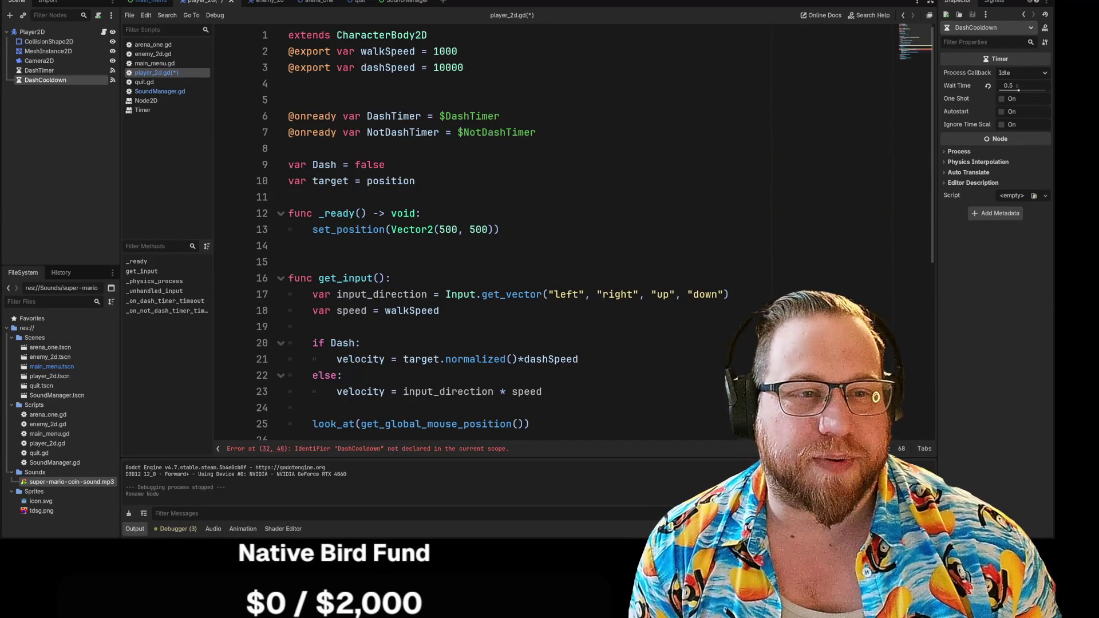
Rename the line 7 variable to DashCooldown and point it at $DashCooldown
double_click(402, 132)
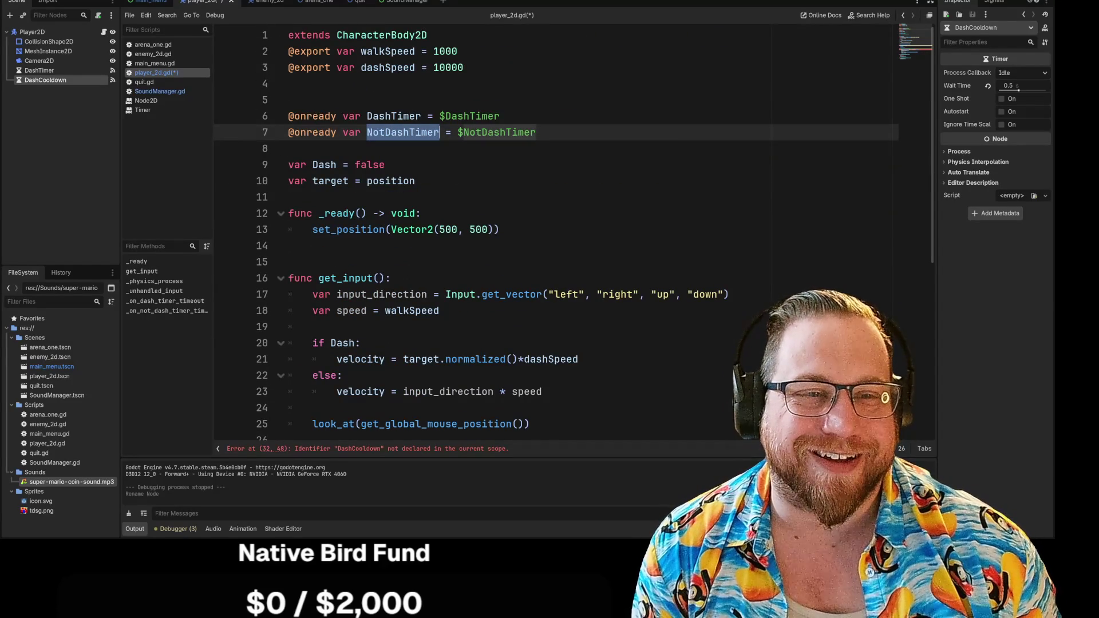
type("DashCoole")
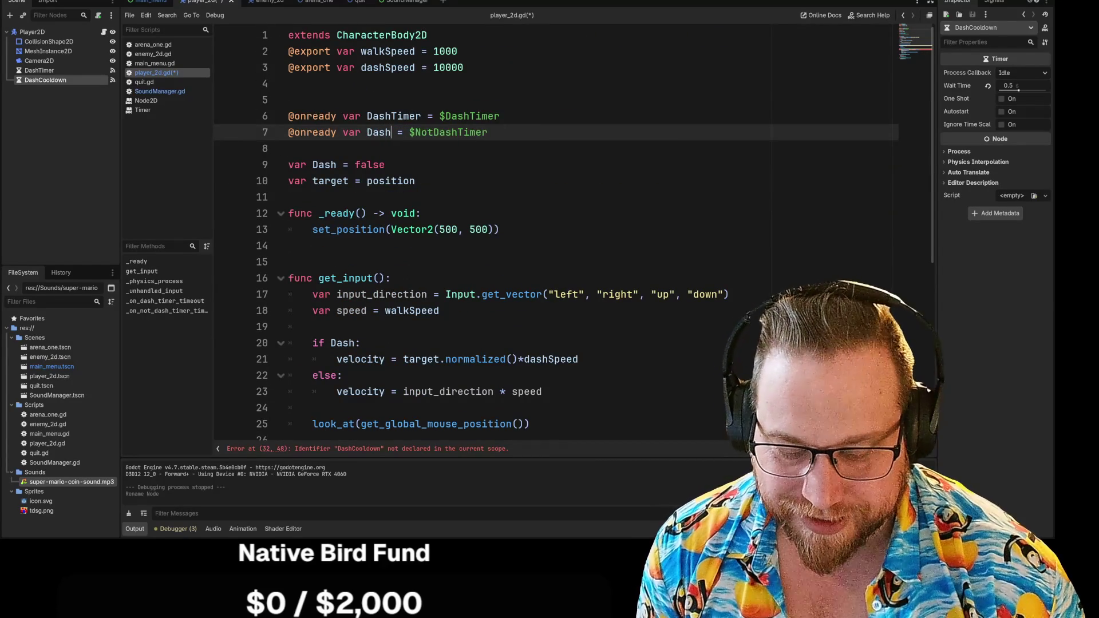
key("BackSpace")
type("ldown")
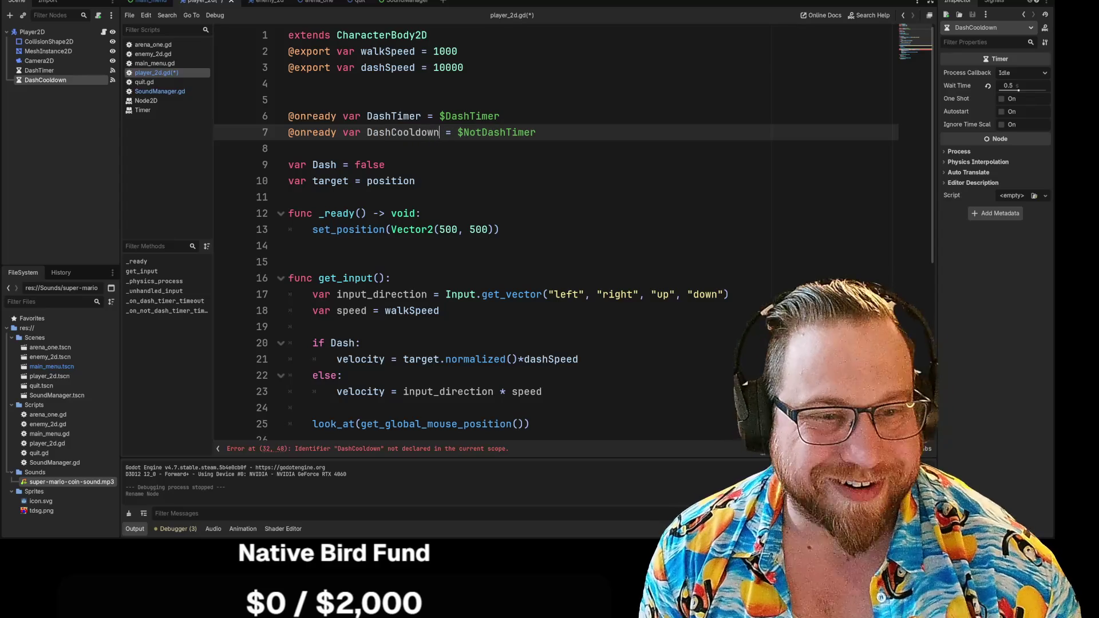
left_click_drag(536, 133, 457, 132)
key("BackSpace")
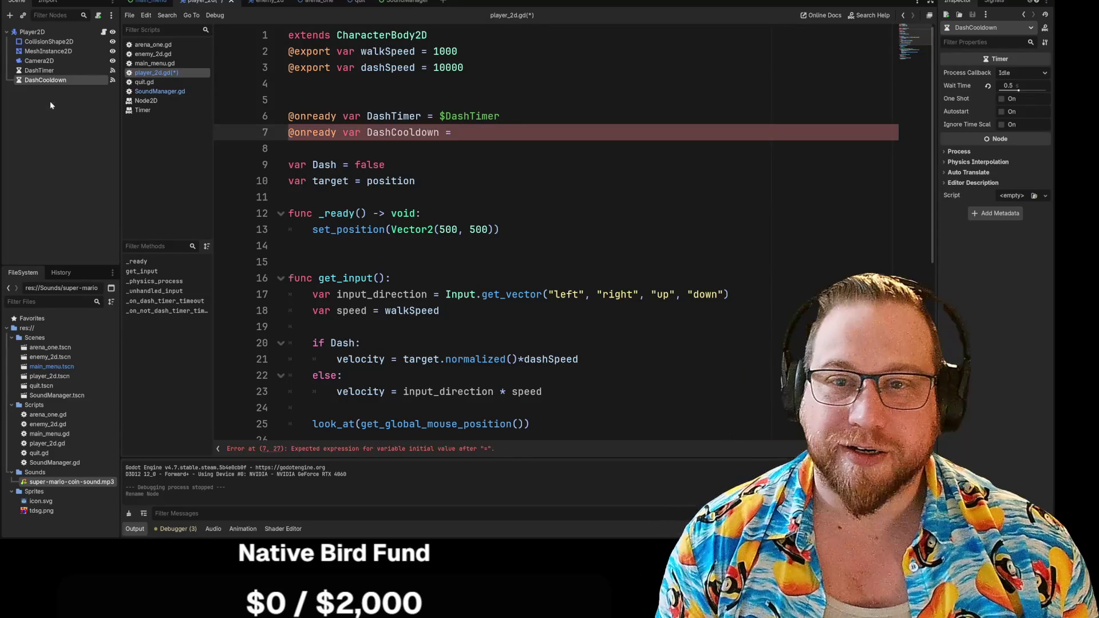
left_click_drag(51, 84, 457, 132)
key("Down")
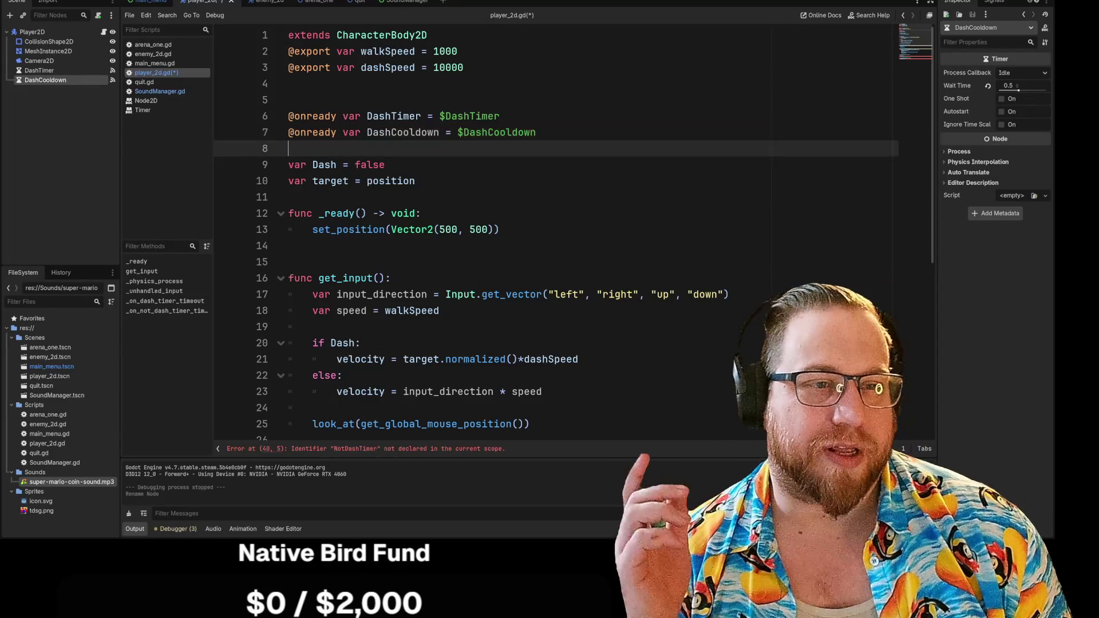
Replace NotDashTimer with DashCooldown in the start() and stop() calls on lines 40 and 43
scroll(555, 228, "down", 6)
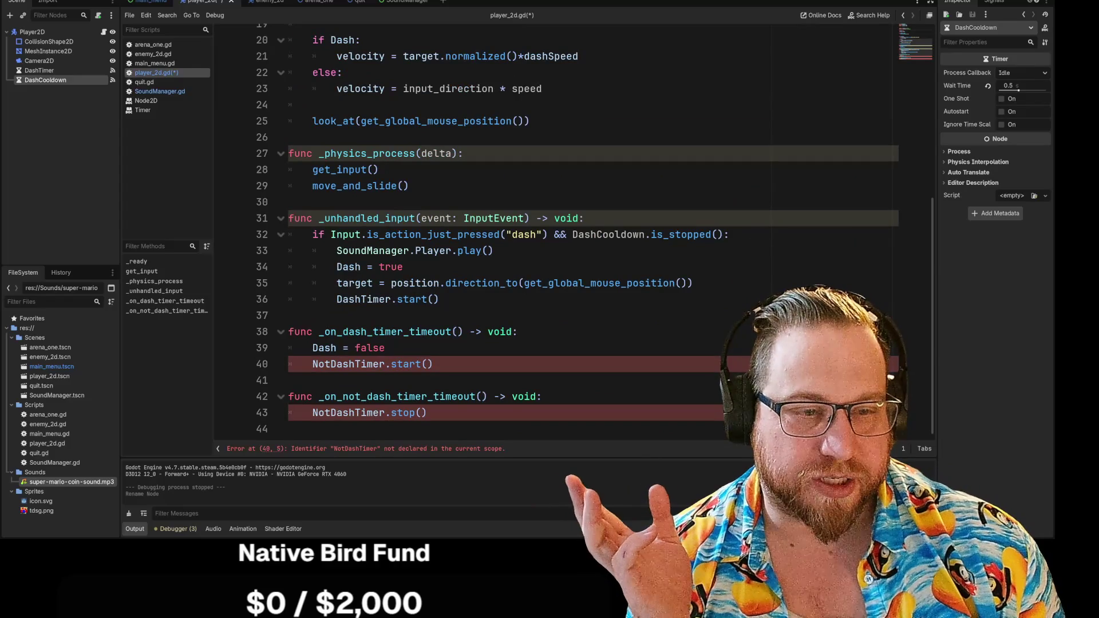
scroll(555, 229, "up", 6)
double_click(402, 132)
key("ctrl+c")
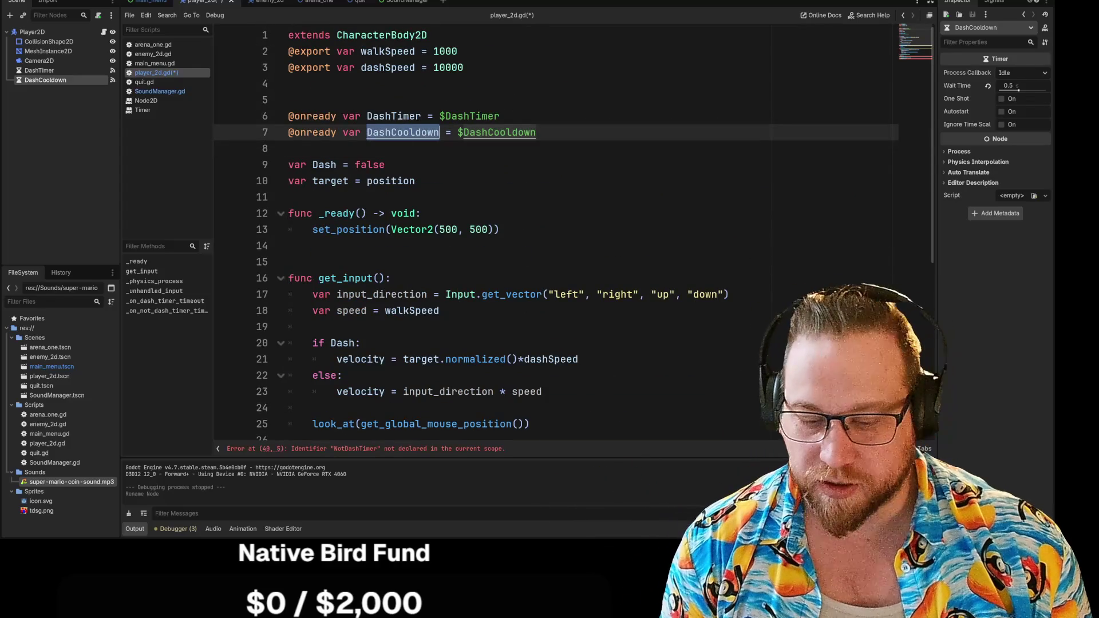
scroll(555, 229, "down", 1)
scroll(572, 229, "down", 6)
double_click(348, 364)
key("ctrl+v")
double_click(348, 413)
key("ctrl+v")
left_click(433, 364)
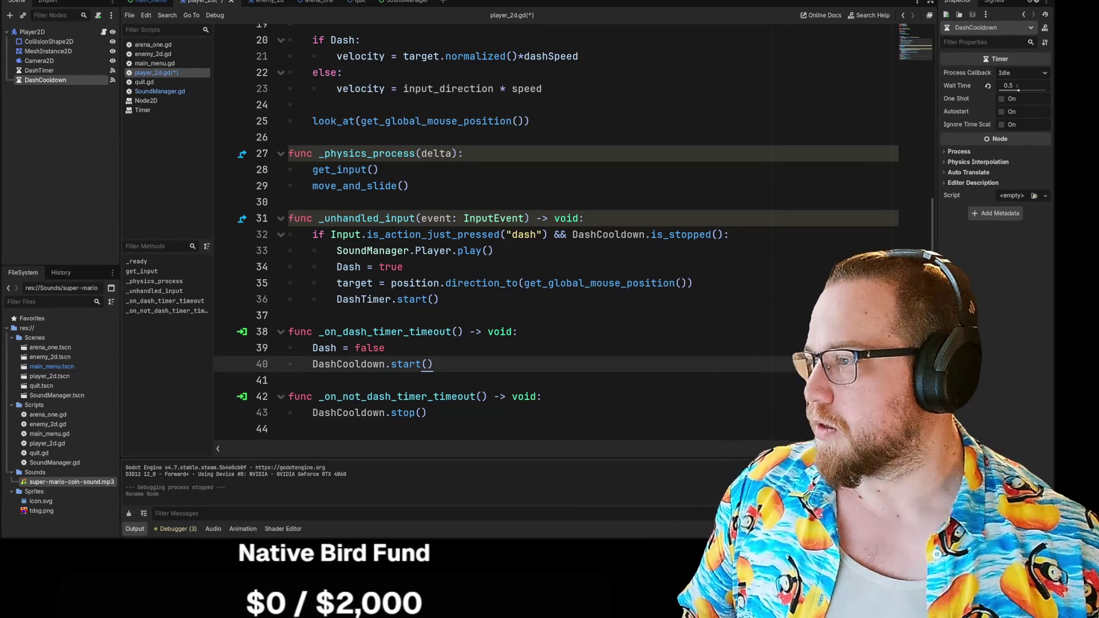
Bring the Chrome window with the pacific islander stick map image results forward, nudged up and left
key("alt+Tab")
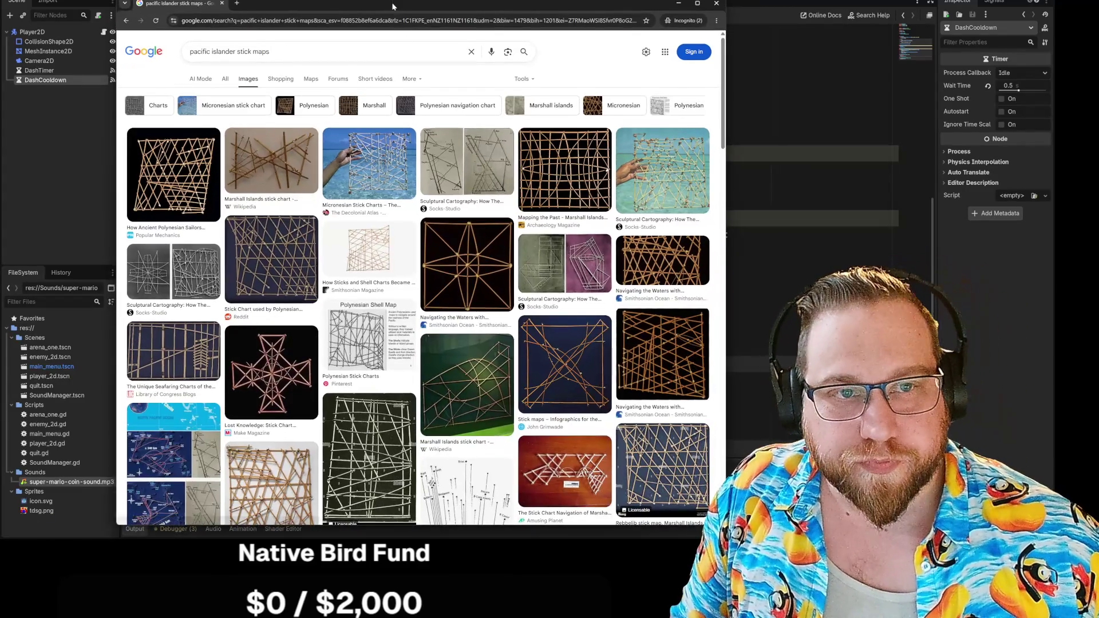
left_click_drag(328, 155, 315, 131)
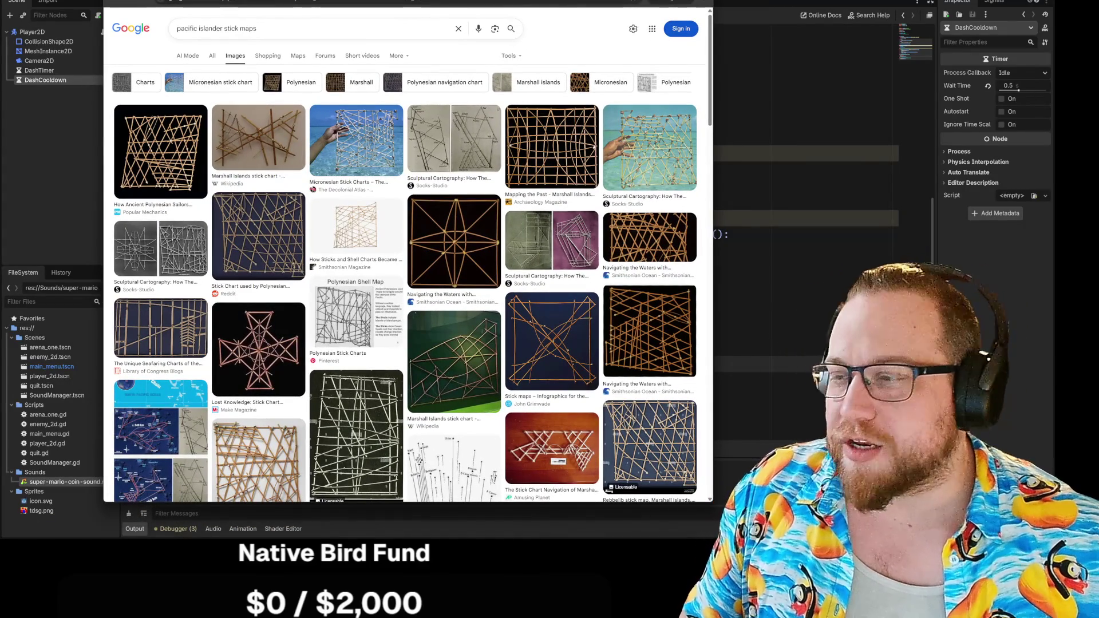